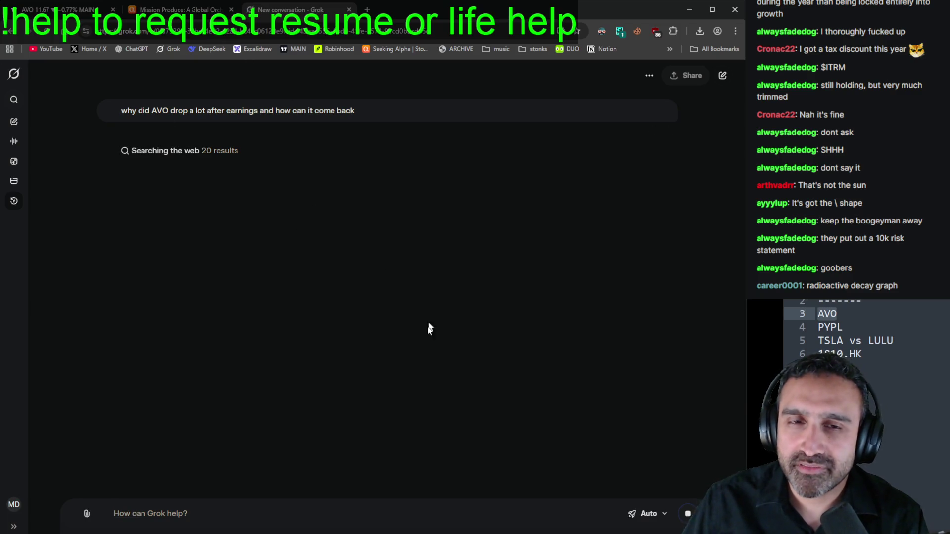
Step: Dismiss the browser context menu and return to the Mission Produce (AVO) chart in TradingView
right_click(404, 383)
click(411, 240)
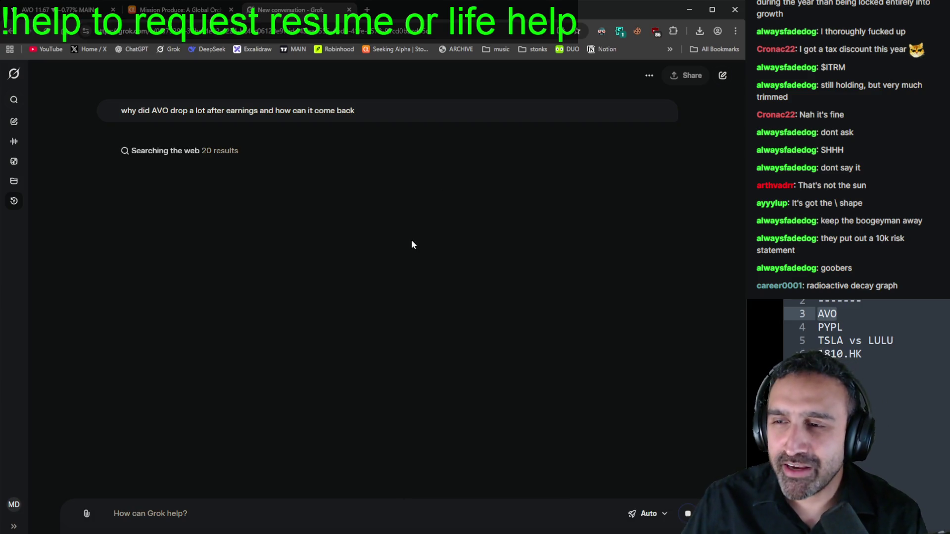
click(85, 13)
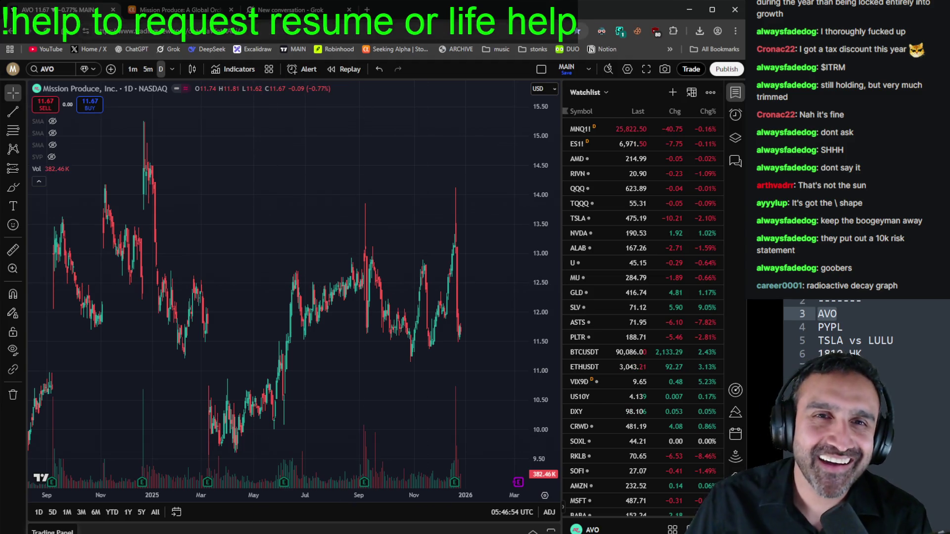
click(277, 19)
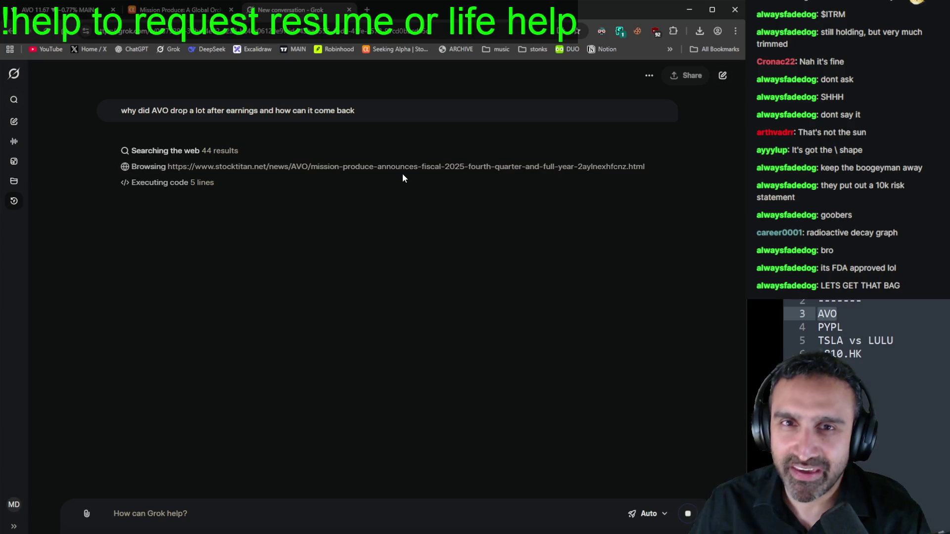
click(57, 10)
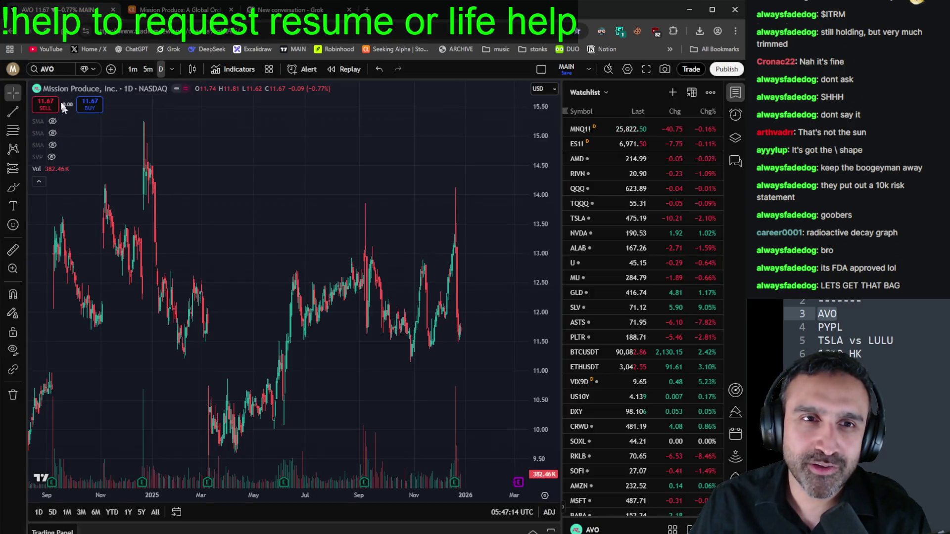
click(51, 69)
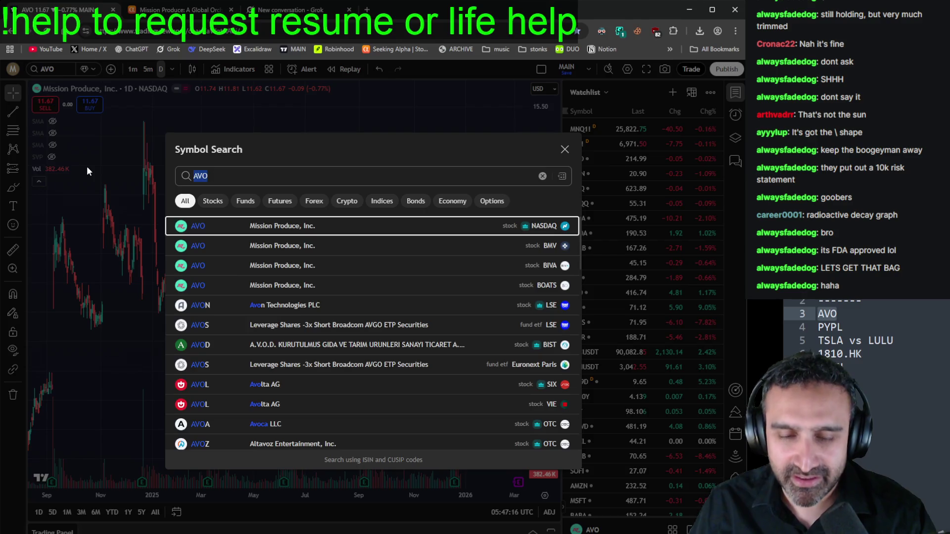
Step: Load the ITRM chart and zoom out on it
text(ITRM)
key(Return)
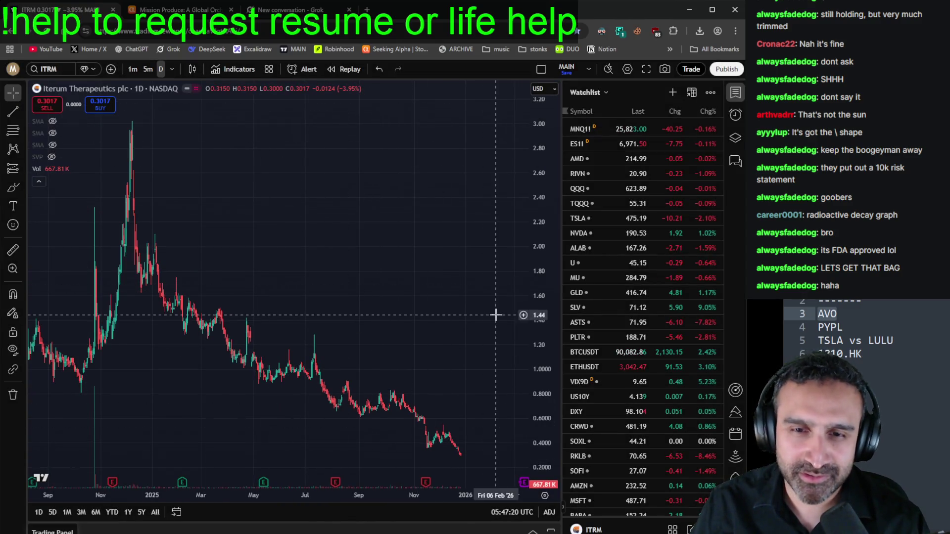
scroll(514, 347, down, 5)
scroll(505, 354, down, 5)
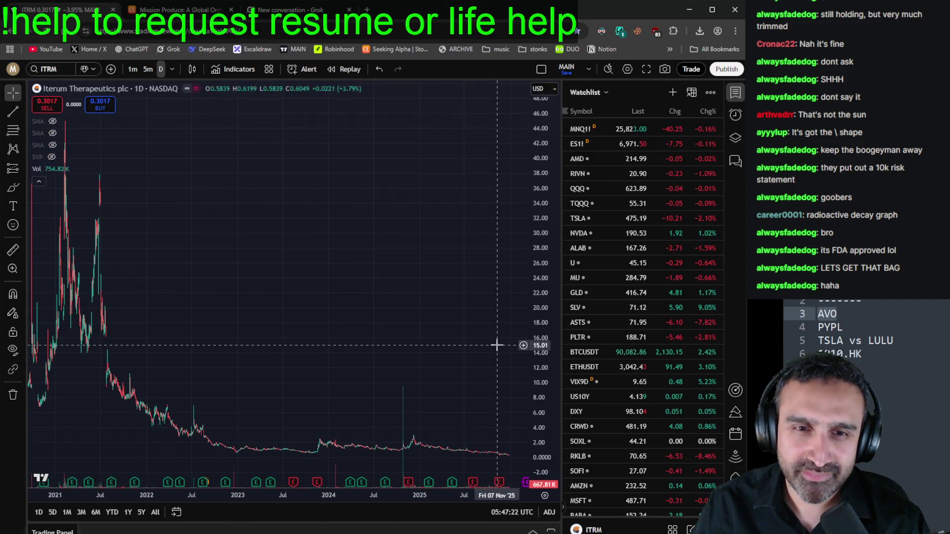
Step: Switch the chart to SQQQ, zoom in and out, then go back to the Grok conversation
click(42, 65)
text(SQQQ)
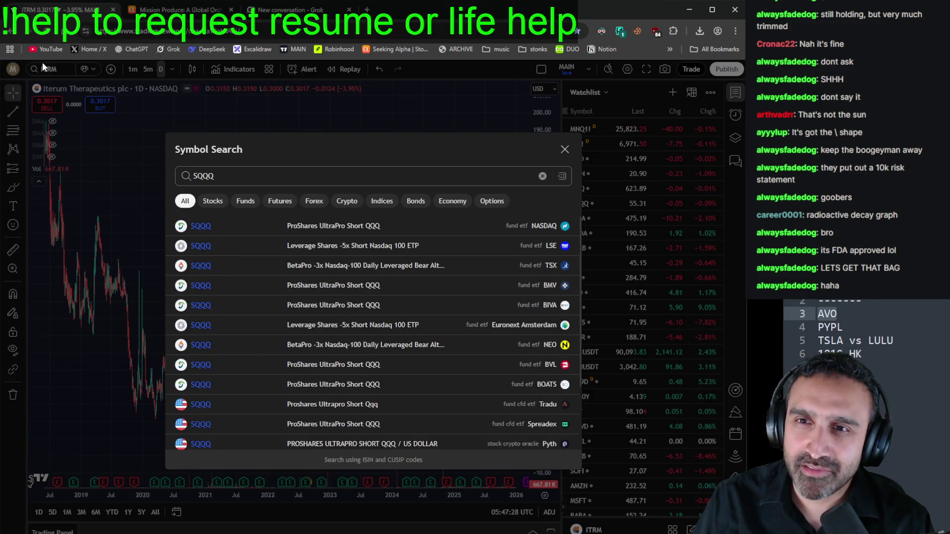
key(Return)
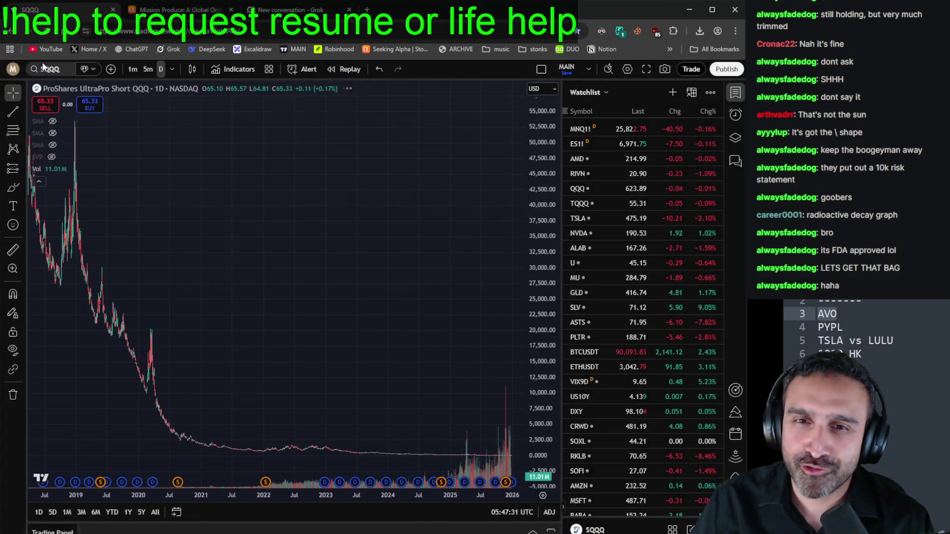
scroll(284, 290, up, 10)
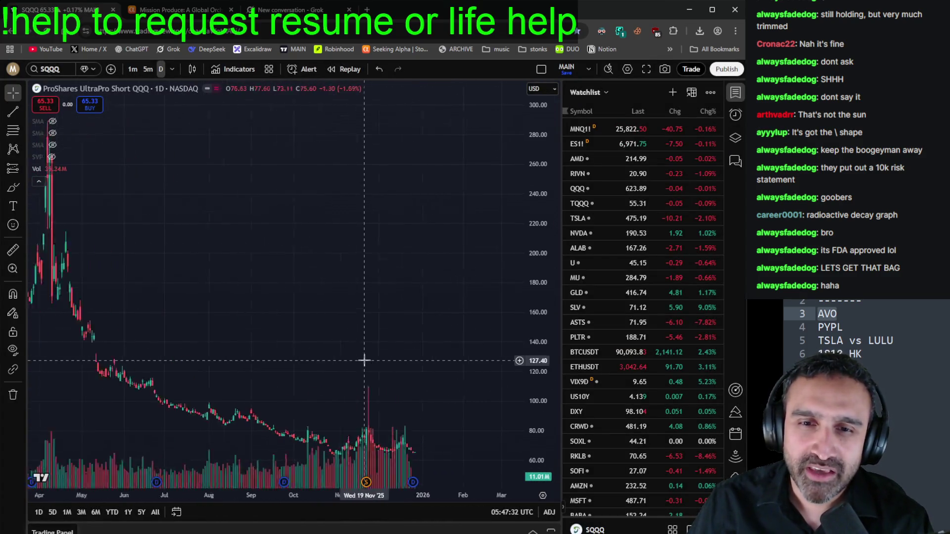
scroll(398, 376, down, 3)
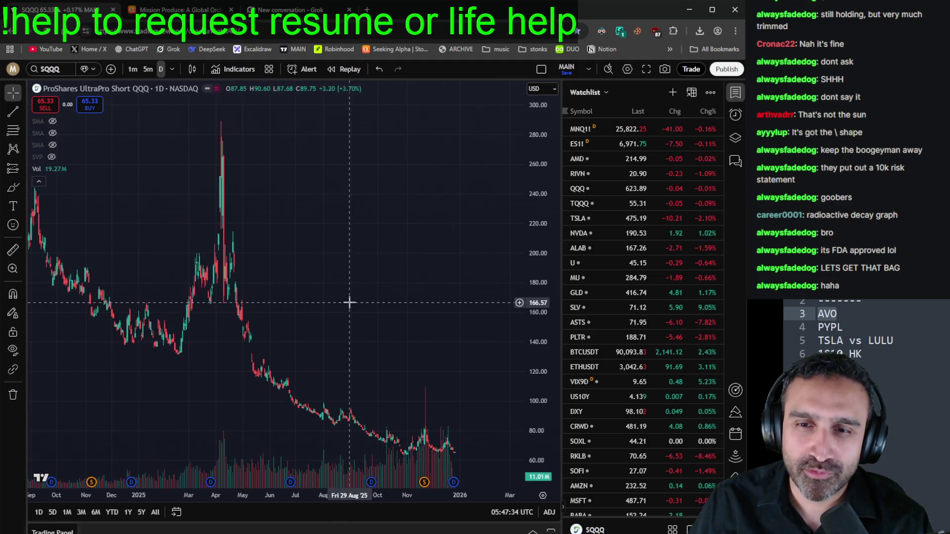
scroll(401, 448, up, 3)
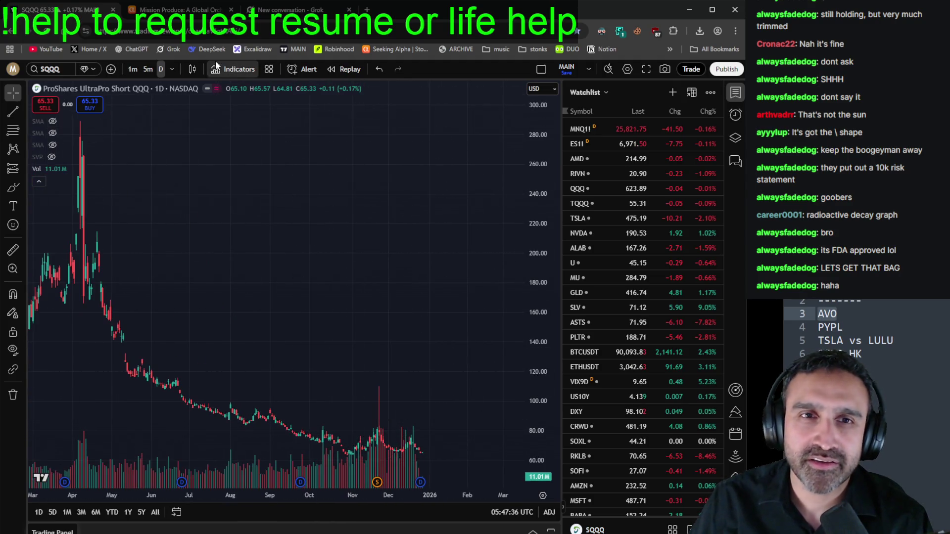
key(ctrl+Tab)
key(ctrl+Tab)
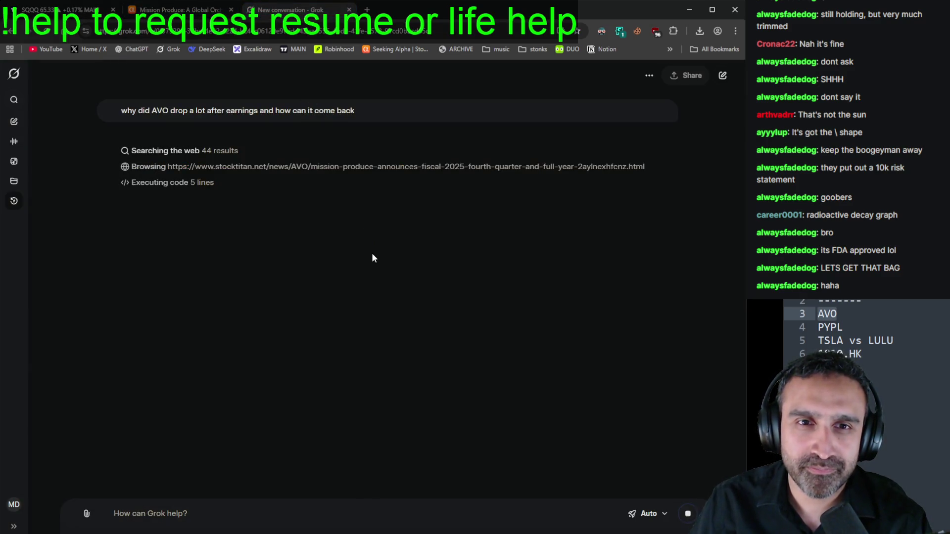
Step: Select and deselect the AVO question while Grok finishes its post-earnings drop answer
drag(366, 106, 90, 106)
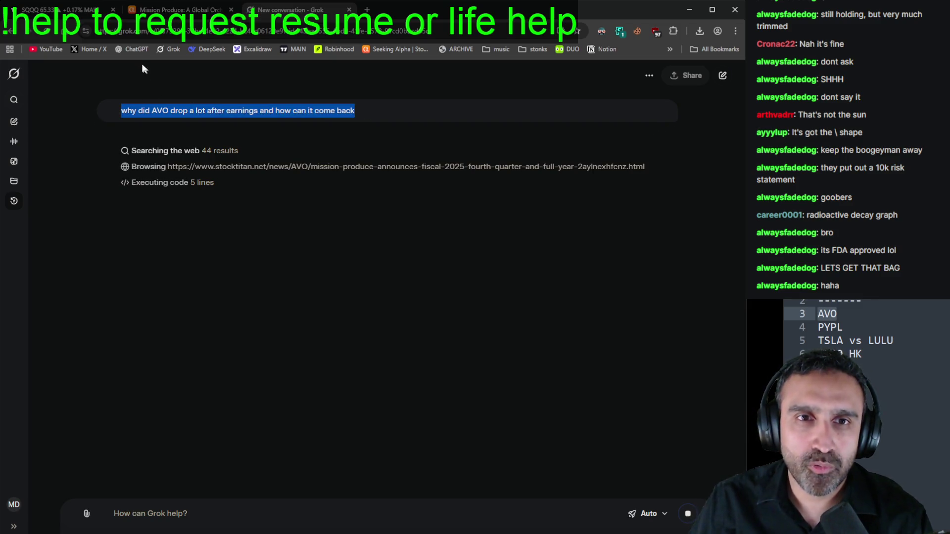
click(498, 314)
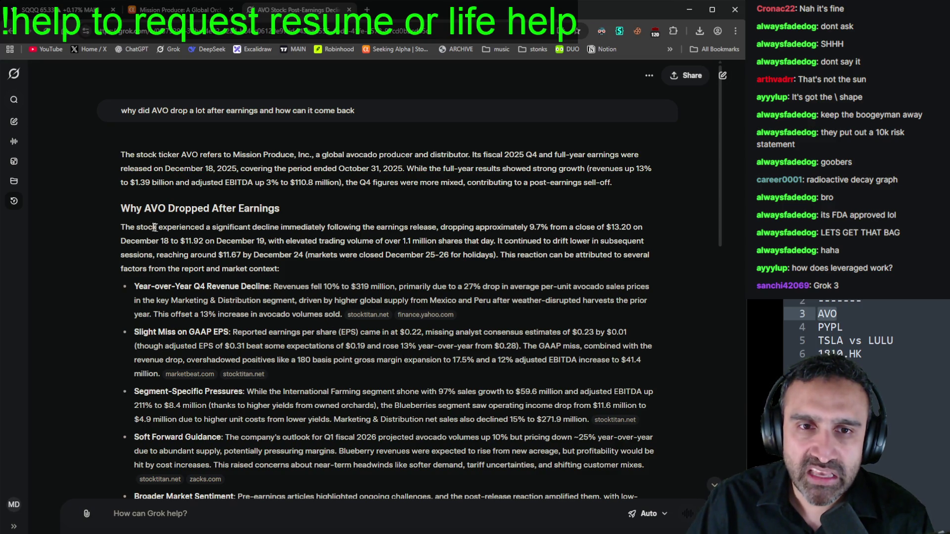
scroll(206, 231, down, 2)
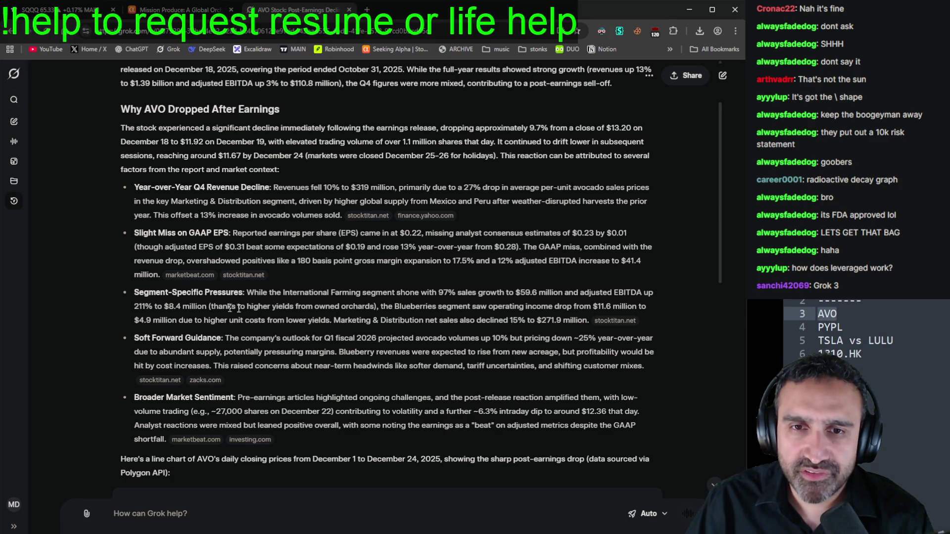
drag(167, 352, 519, 357)
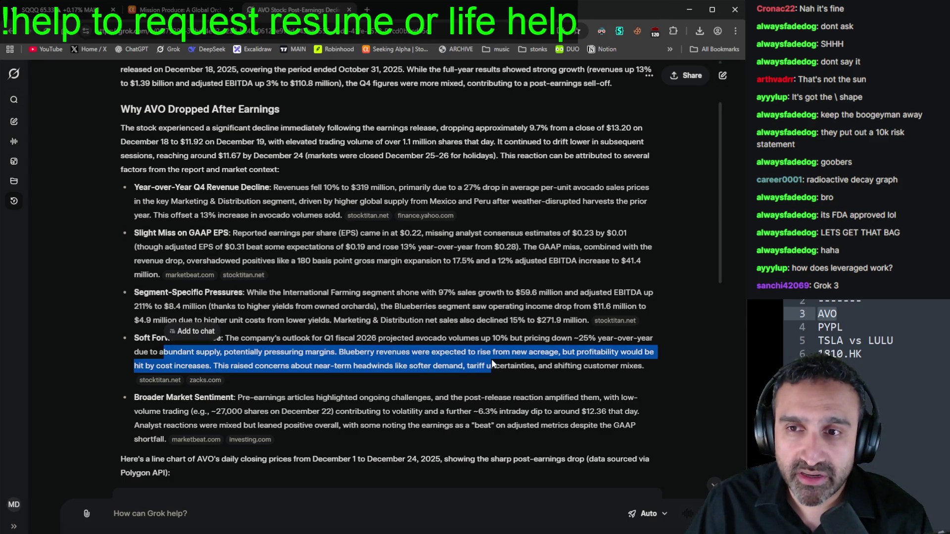
click(520, 357)
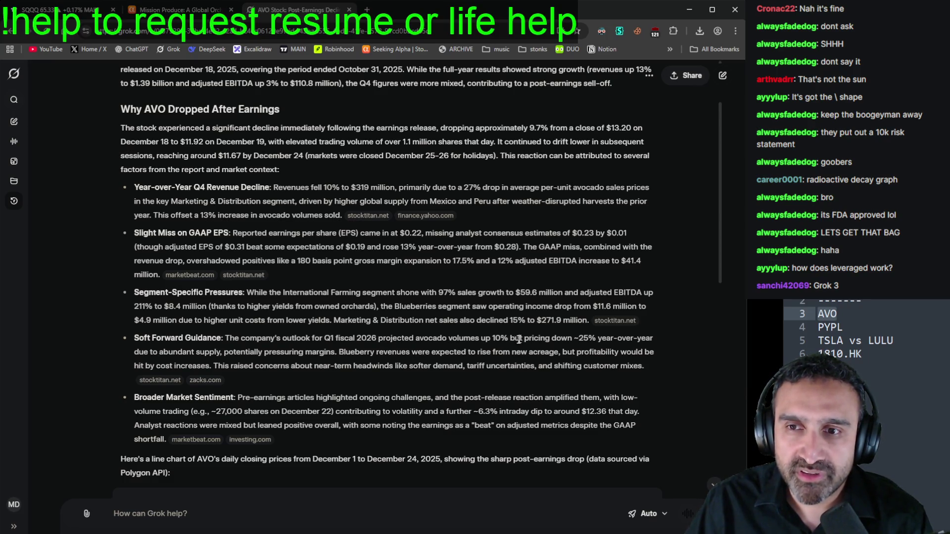
mouse_move(574, 339)
mouse_down()
mouse_move(643, 341)
mouse_move(333, 356)
mouse_up()
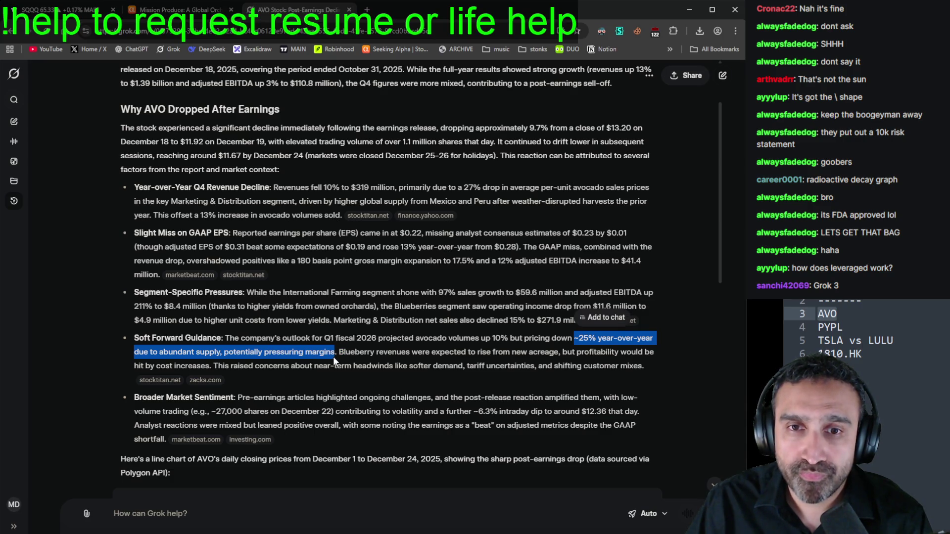
click(399, 363)
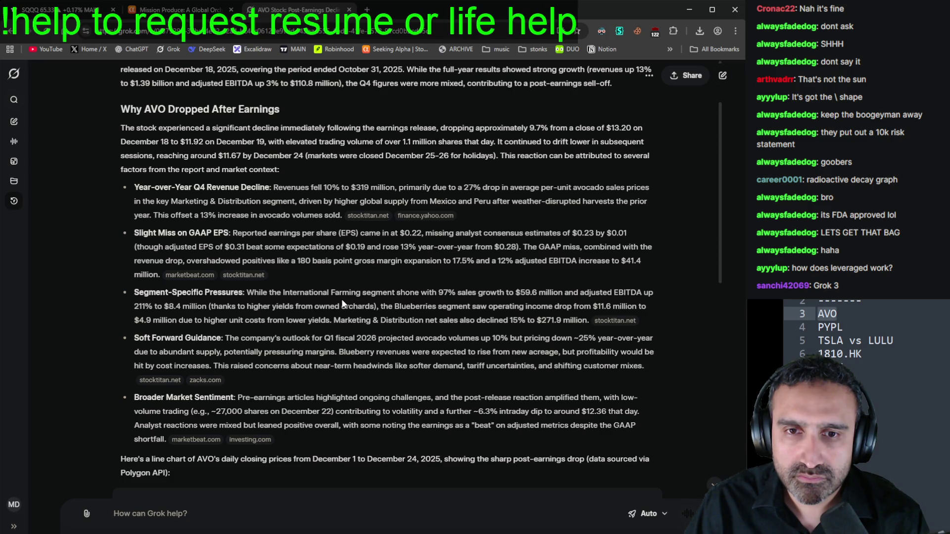
scroll(341, 304, down, 5)
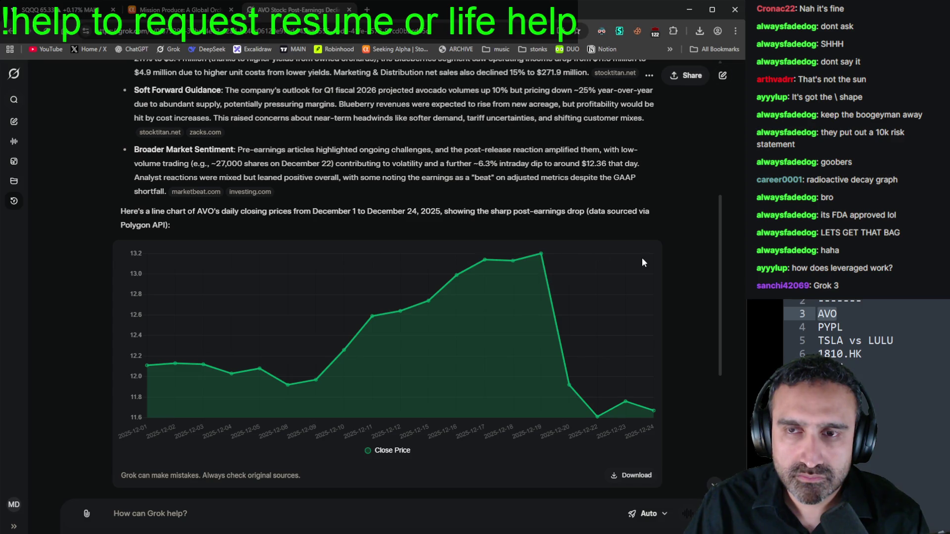
Step: Read the AVO comeback analysis, highlighting 'Margin' and 'growth in avocado demand'
scroll(642, 262, down, 8)
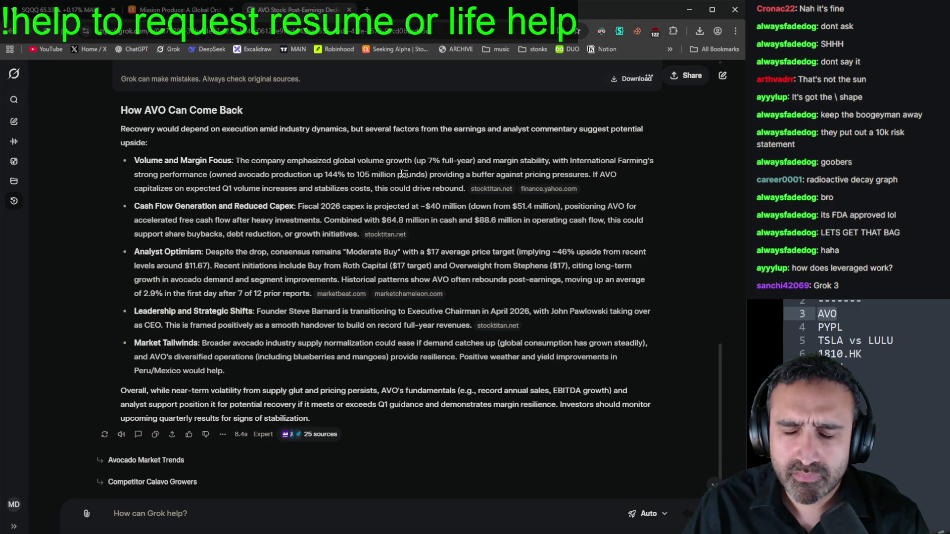
double_click(193, 161)
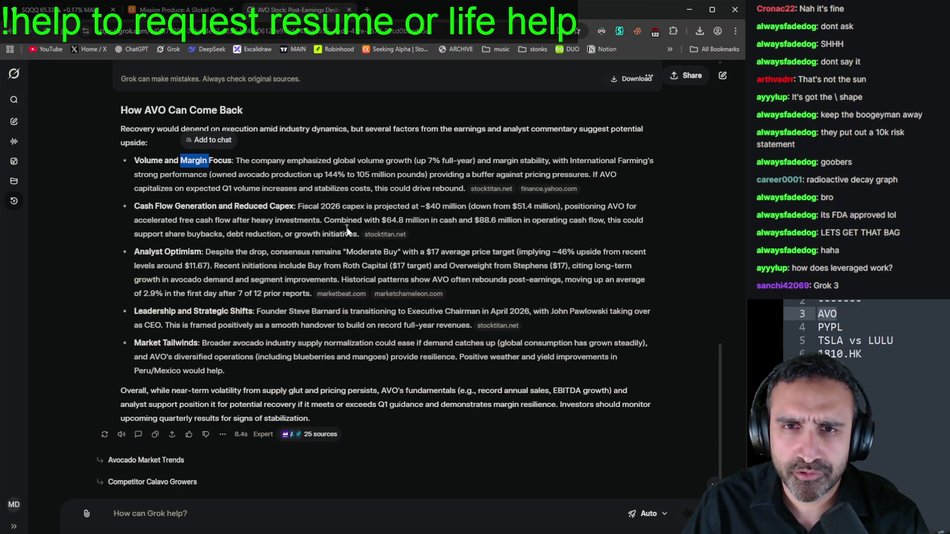
click(398, 191)
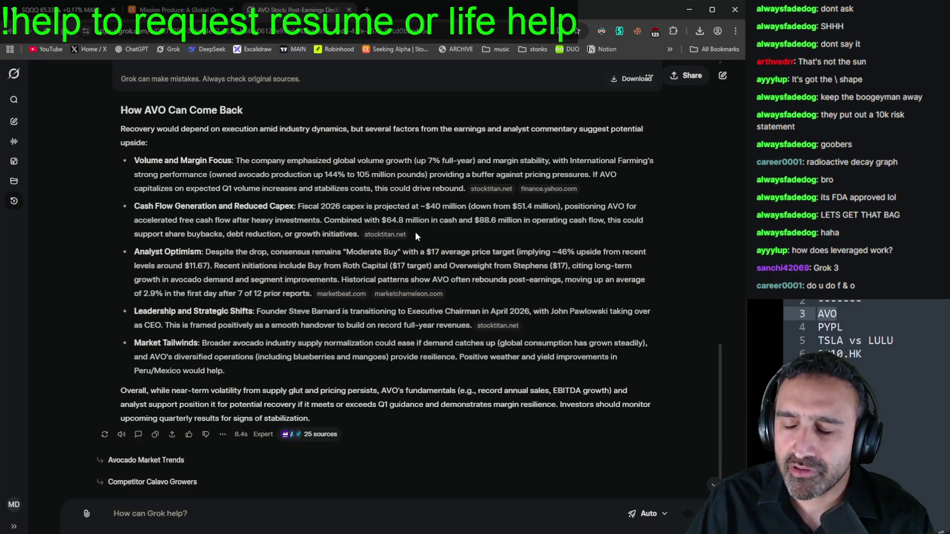
mouse_move(338, 296)
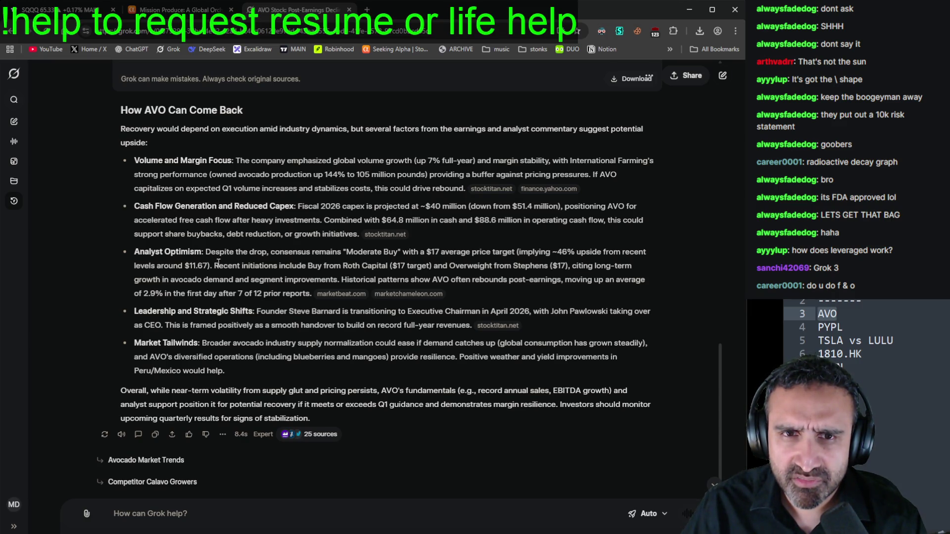
drag(234, 280, 131, 281)
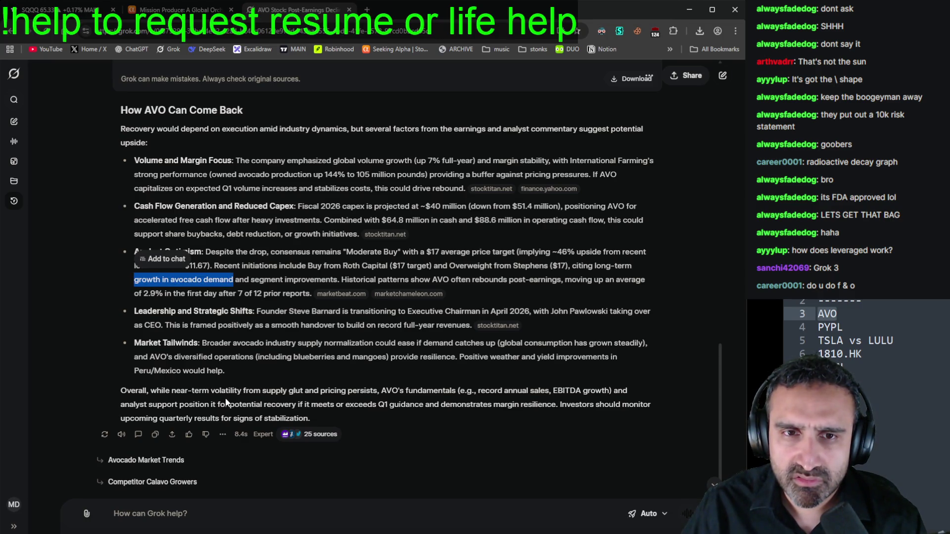
click(350, 357)
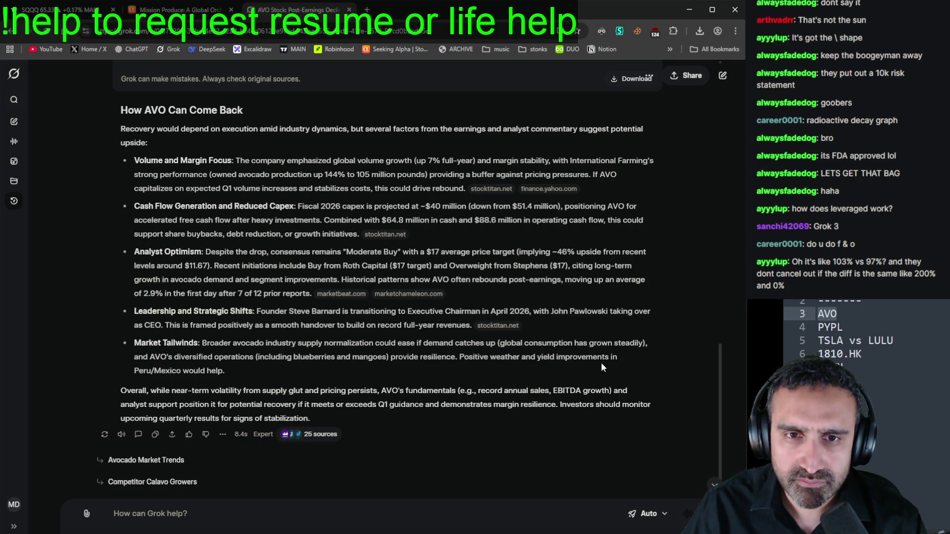
Step: Highlight the Market Tailwinds bullet, then return to the SQQQ chart
mouse_move(201, 344)
mouse_down()
mouse_move(367, 352)
mouse_move(496, 342)
mouse_up()
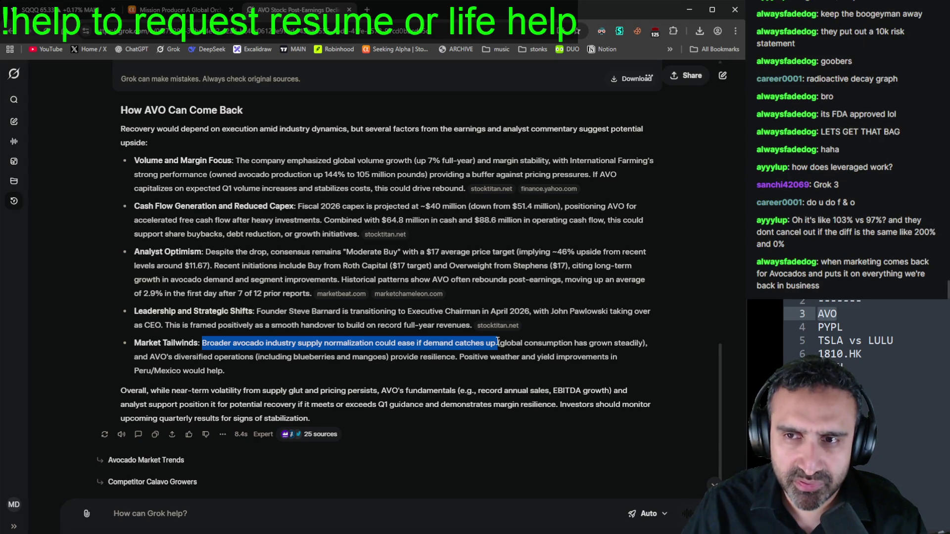
click(338, 356)
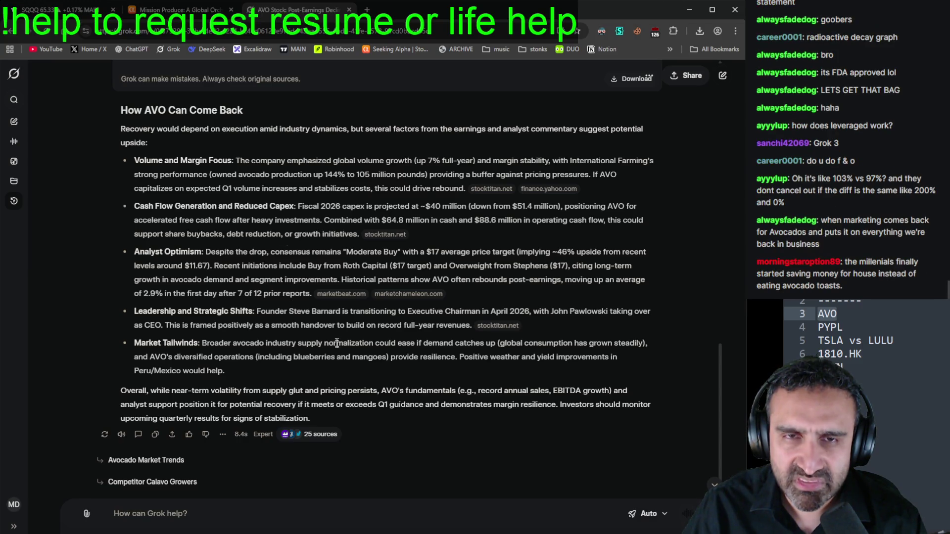
click(64, 9)
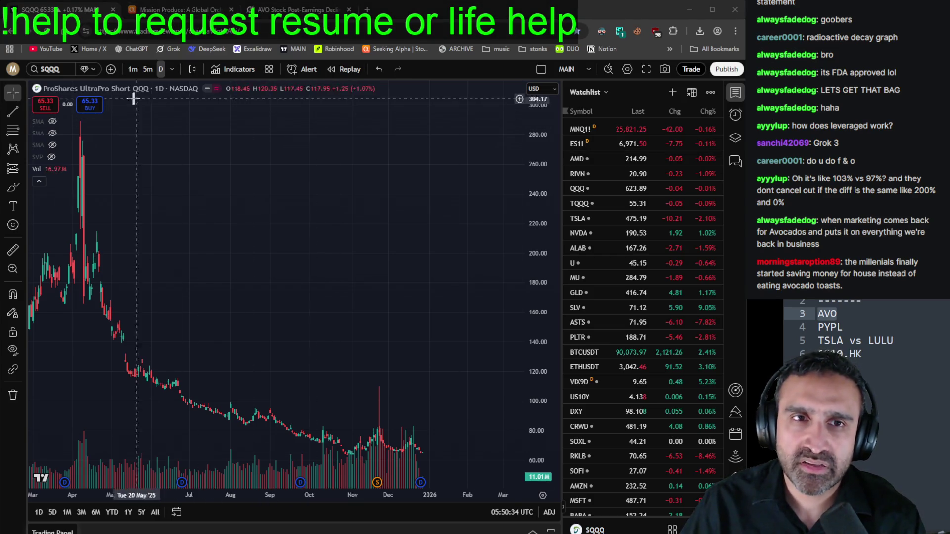
Step: Replace SQQQ with Mission Produce (AVO) on the daily chart and zoom in and out
click(51, 69)
text(avo)
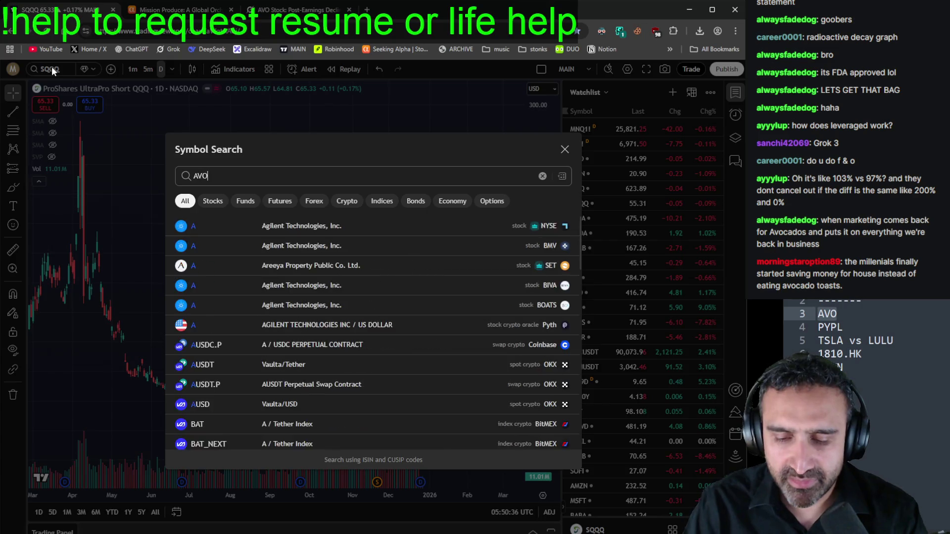
key(Return)
scroll(408, 329, up, 1)
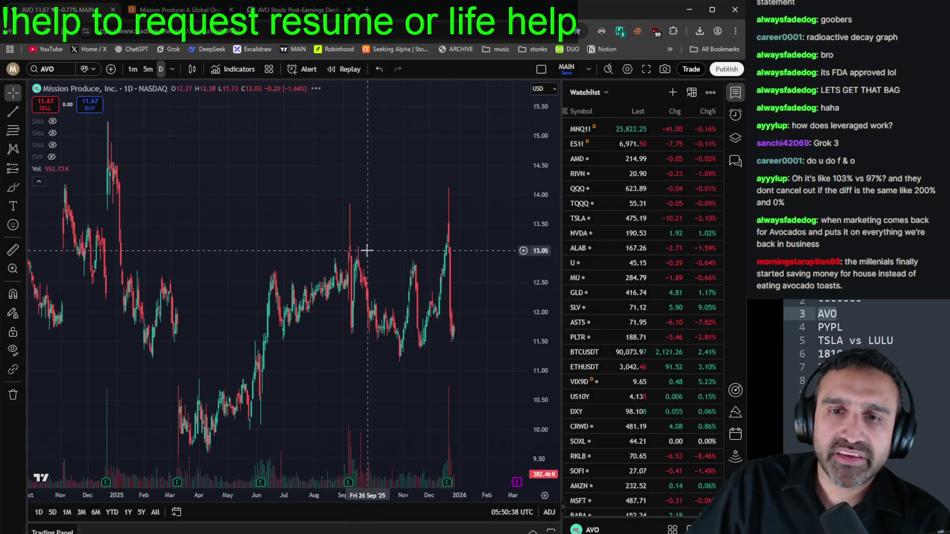
scroll(402, 319, up, 1)
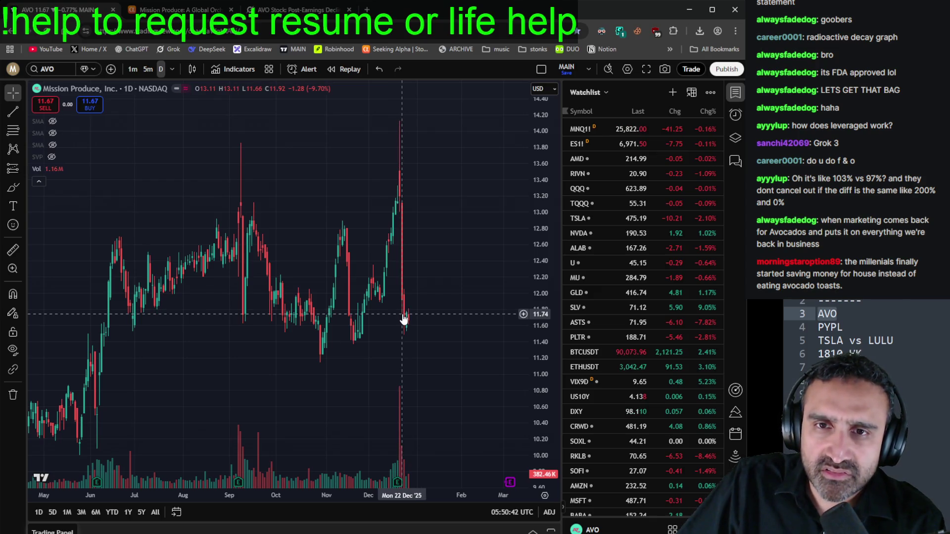
scroll(442, 319, down, 2)
scroll(442, 319, down, 3)
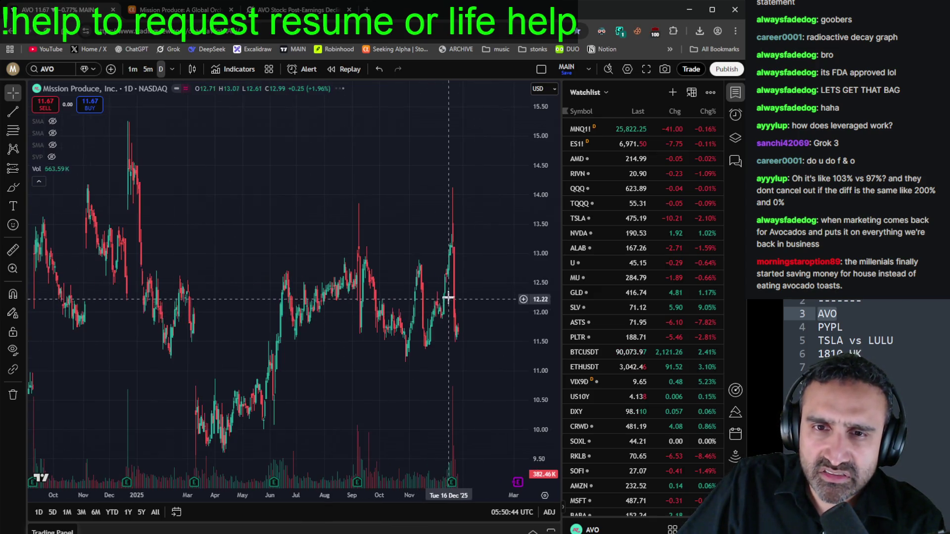
scroll(404, 233, down, 2)
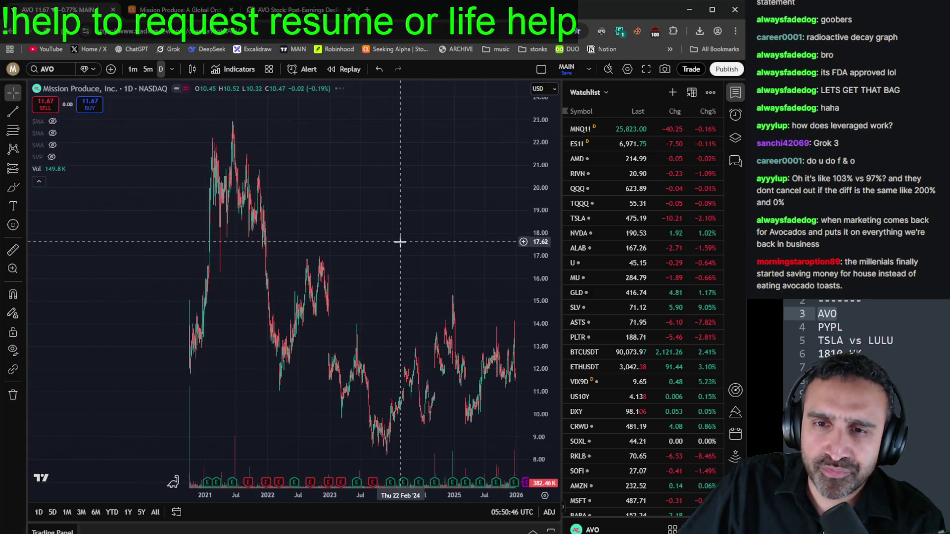
scroll(416, 270, up, 3)
scroll(435, 279, up, 2)
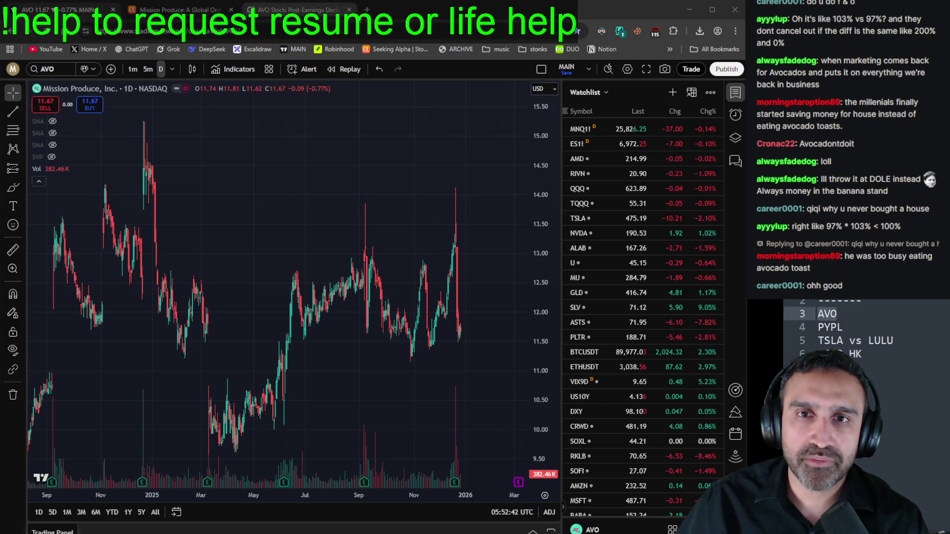
Step: Start an Excalidraw sketch in a new tab, writing and erasing a starting 100
click(367, 10)
click(252, 49)
scroll(386, 210, up, 10)
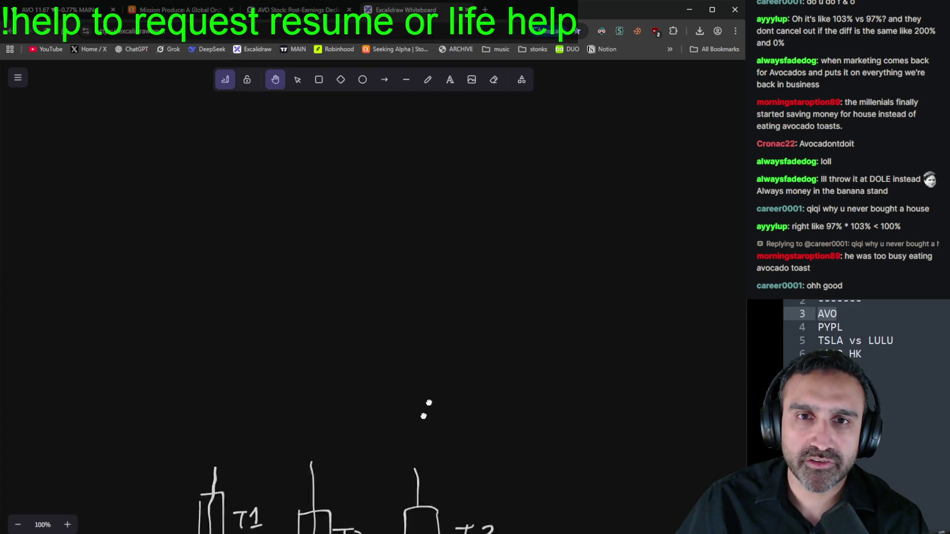
click(428, 81)
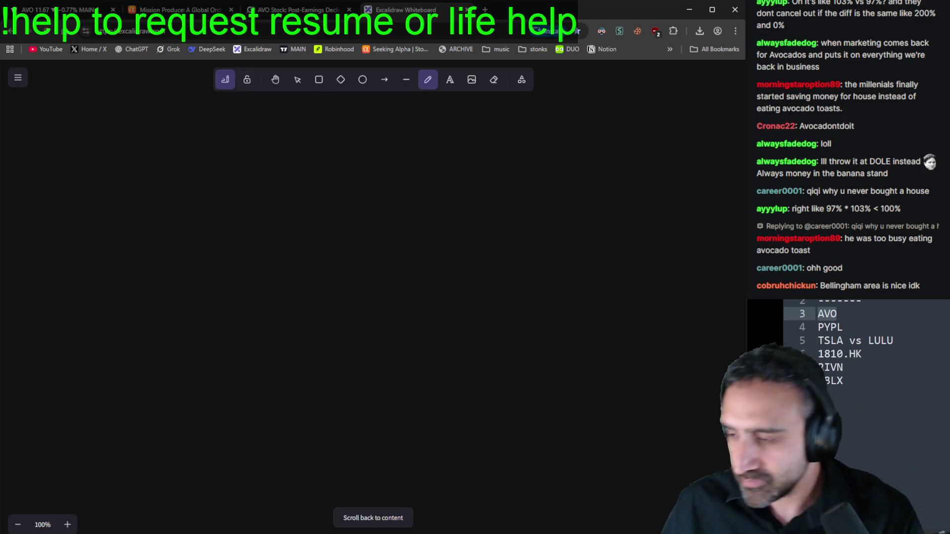
mouse_move(147, 217)
mouse_down()
mouse_move(146, 262)
mouse_move(164, 238)
mouse_up()
mouse_move(190, 234)
mouse_down()
mouse_move(144, 270)
mouse_move(148, 218)
mouse_move(182, 256)
mouse_up()
click(494, 79)
click(428, 80)
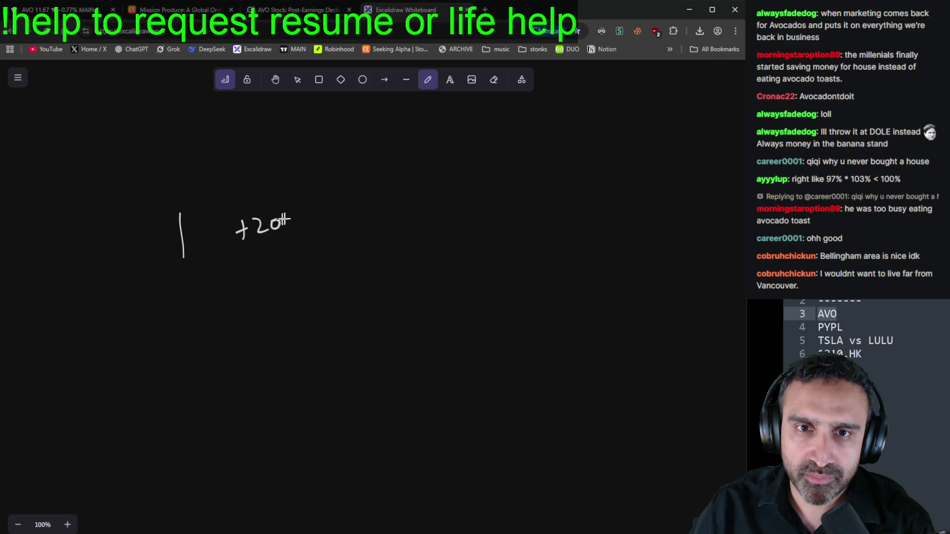
Step: Draw the +20% arrow and the arrow from 1.2, and write a .2/1.2 = 16.66% calculation
drag(227, 254, 343, 238)
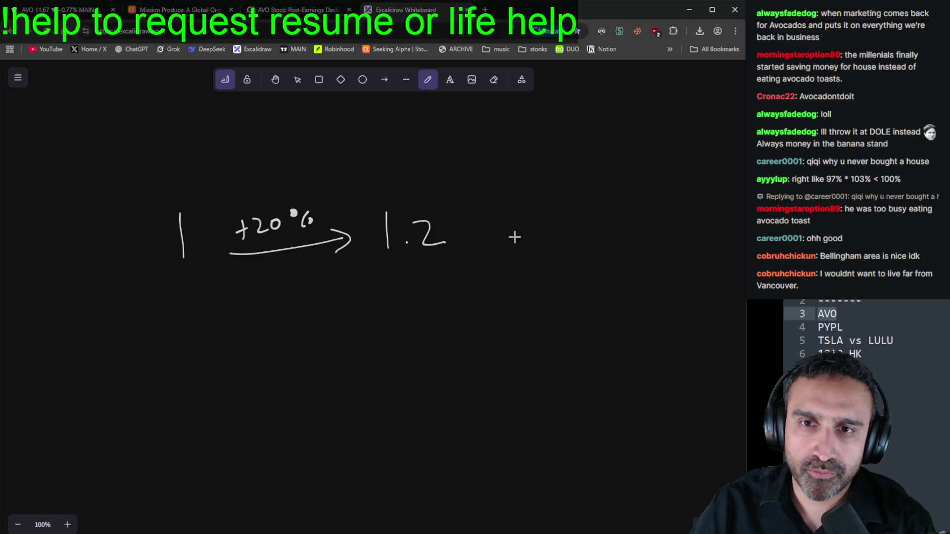
drag(473, 231, 542, 237)
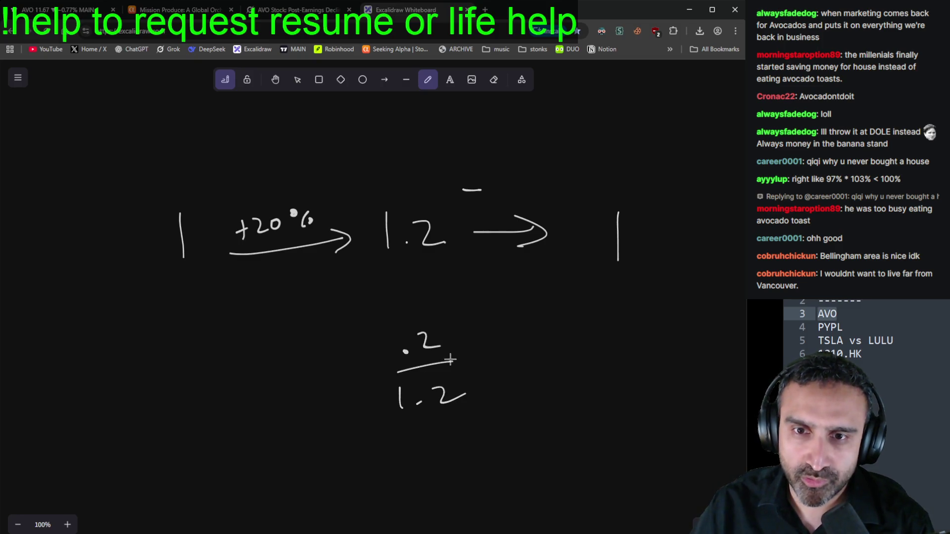
drag(482, 364, 501, 362)
drag(478, 381, 500, 375)
drag(533, 342, 531, 376)
drag(593, 350, 590, 369)
drag(614, 350, 612, 368)
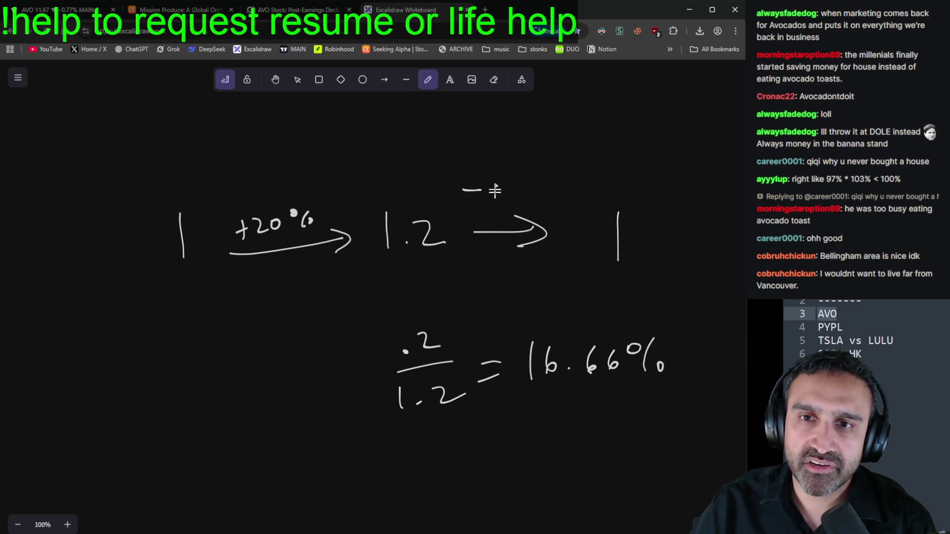
drag(564, 169, 567, 172)
drag(584, 166, 573, 191)
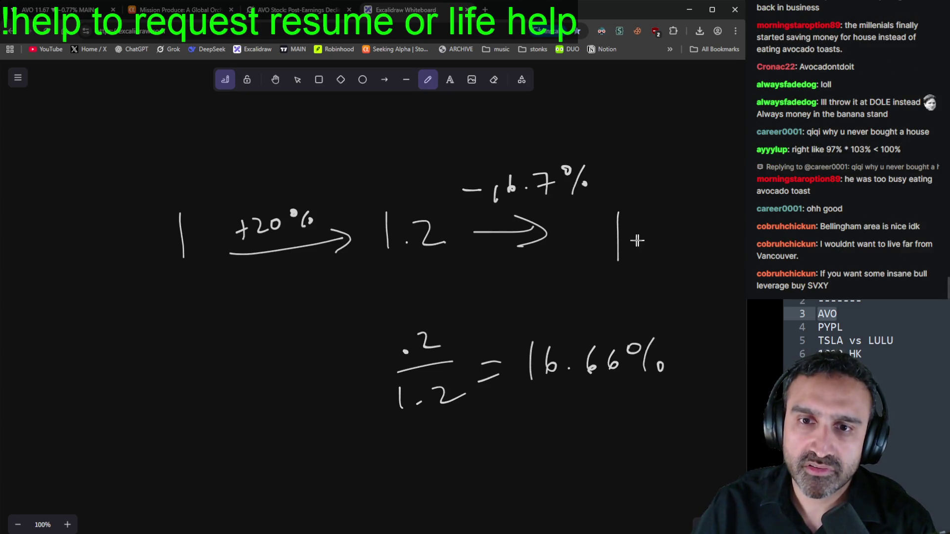
Step: Erase the .2/1.2 = 16.66% side calculation
click(494, 80)
mouse_move(406, 337)
mouse_down()
mouse_move(430, 395)
mouse_move(594, 351)
mouse_move(666, 363)
mouse_move(583, 372)
mouse_up()
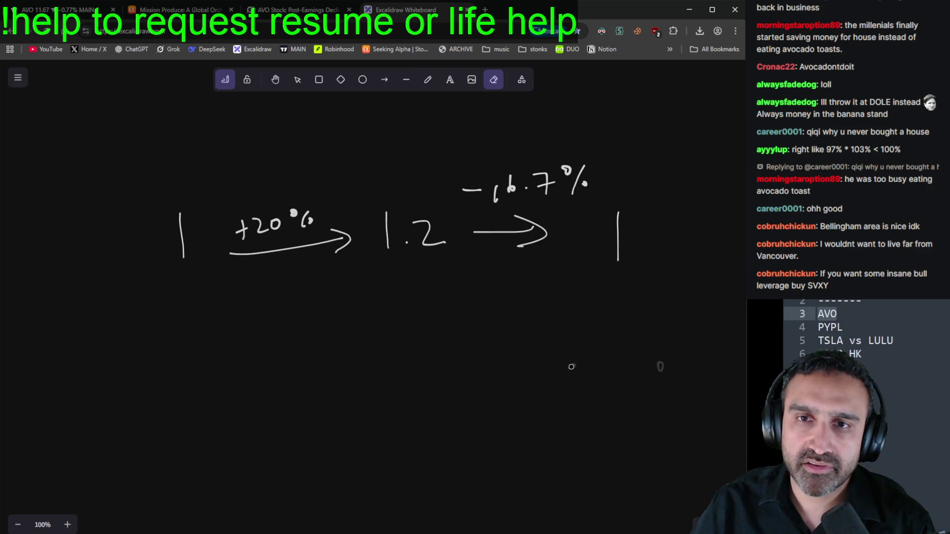
click(428, 80)
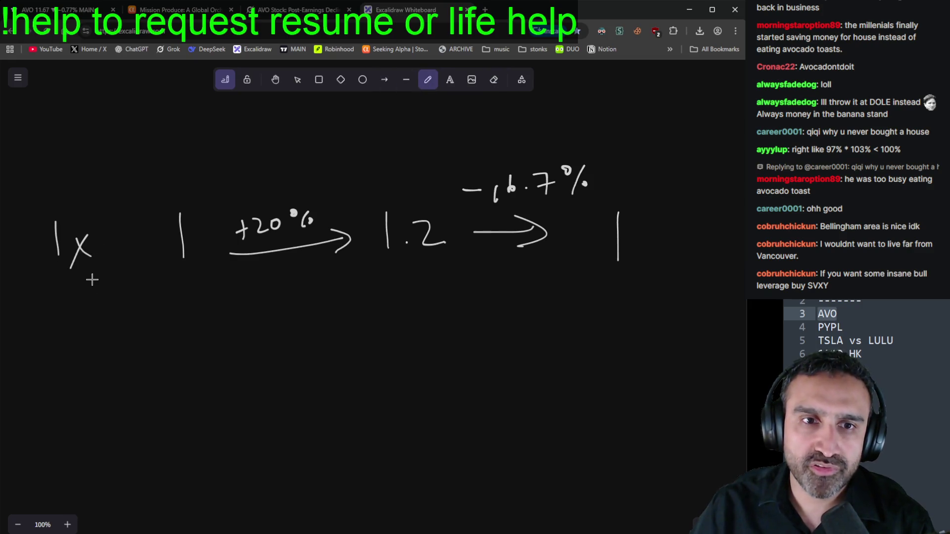
Step: Write the 1x and 3x row labels and begin the 3x row with 1 and the +60% arrow
drag(61, 317, 43, 355)
drag(84, 330, 104, 344)
drag(98, 327, 76, 366)
drag(172, 310, 175, 370)
mouse_move(227, 354)
mouse_down()
mouse_move(356, 345)
mouse_move(329, 362)
mouse_up()
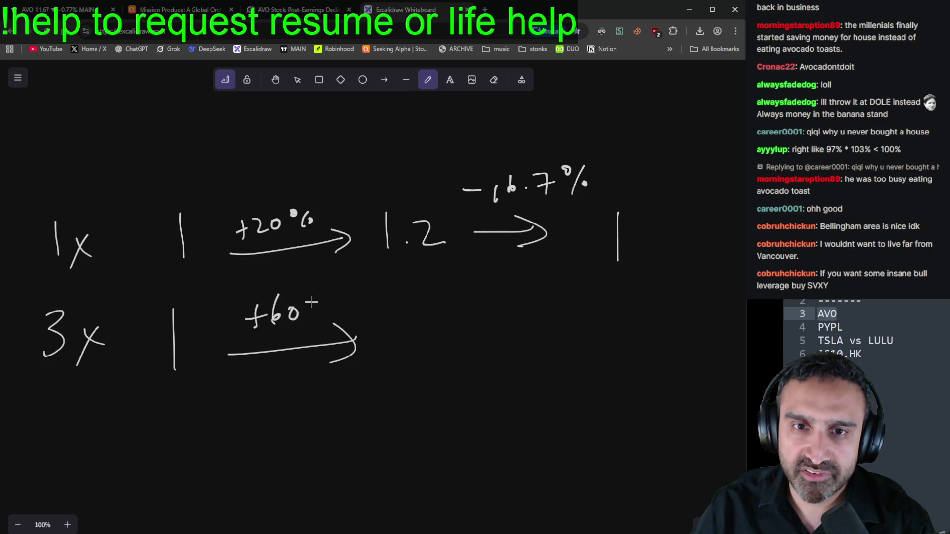
Step: Add the −50% arrow from 1.6 ending at .8, then return to Grok's AVO answer
mouse_move(468, 341)
mouse_down()
mouse_move(540, 337)
mouse_move(529, 367)
mouse_up()
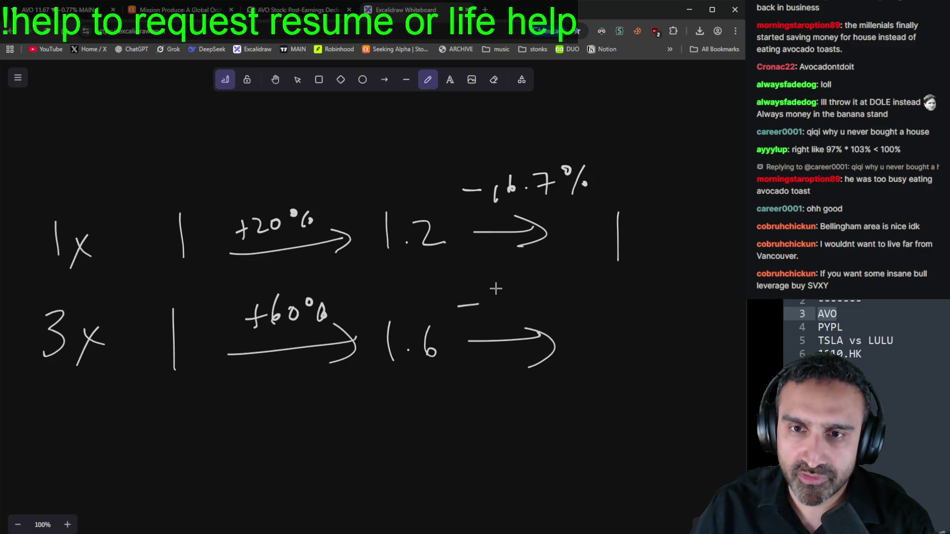
drag(558, 283, 556, 308)
drag(564, 299, 566, 304)
click(615, 354)
mouse_move(643, 325)
mouse_down()
mouse_move(649, 353)
mouse_move(641, 327)
mouse_up()
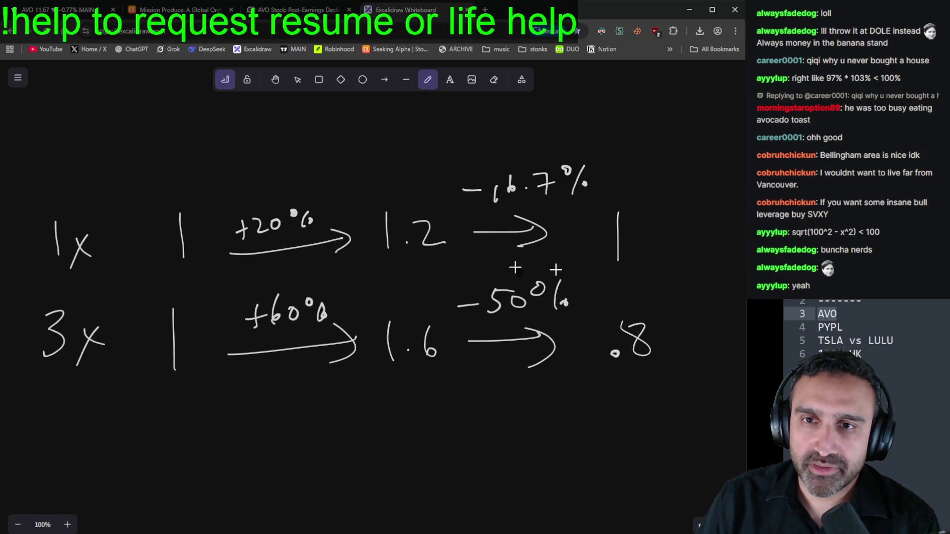
click(297, 10)
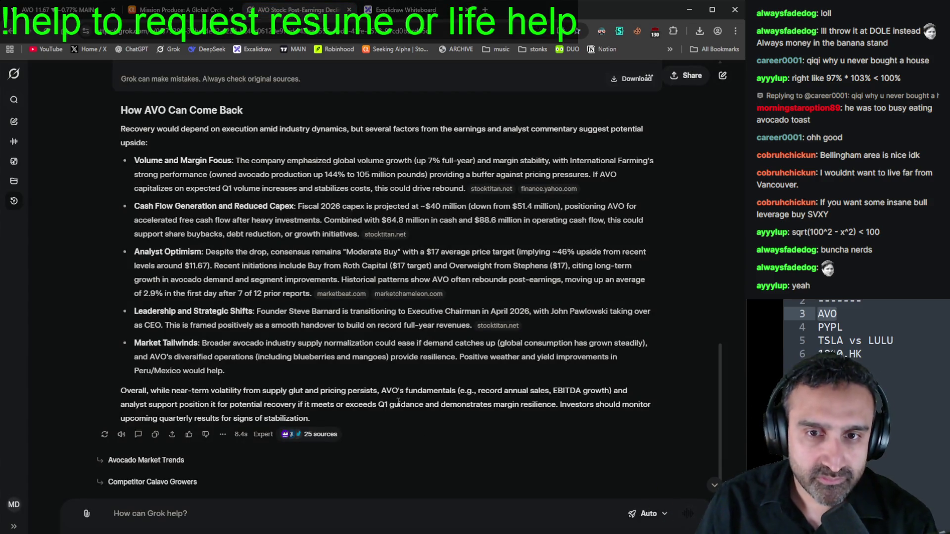
Step: Bring back the AVO daily chart, zoom out, and delete the AVO line from the ticker notes
key(ctrl+1)
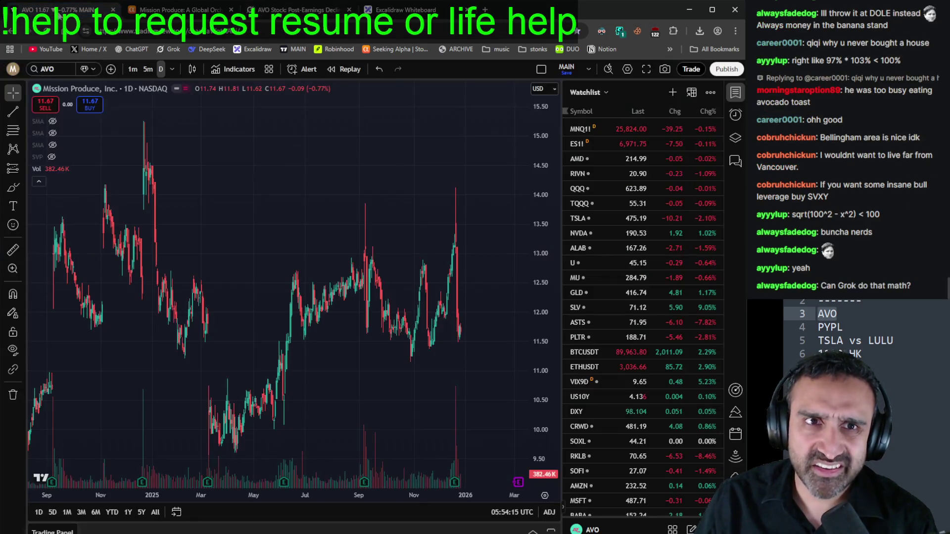
scroll(402, 335, down, 5)
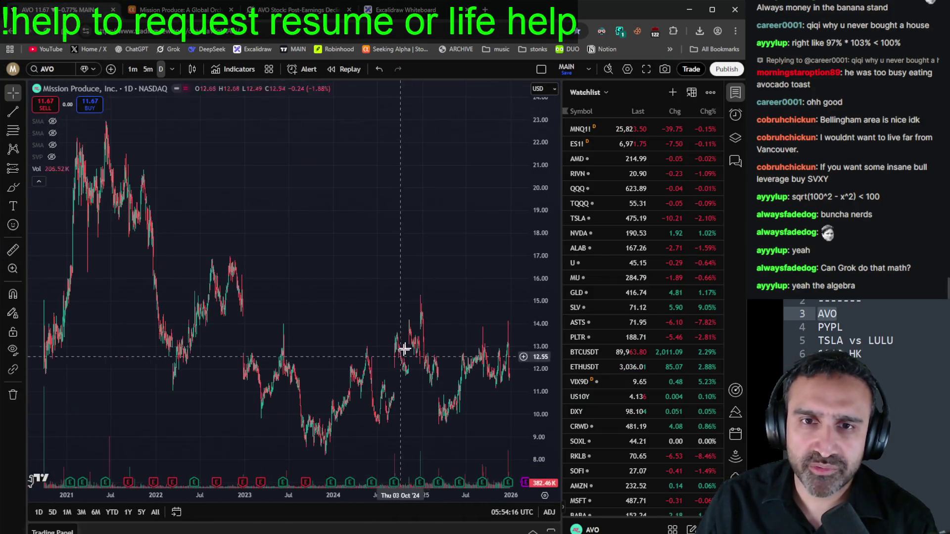
click(898, 305)
key(Delete)
key(Delete)
key(Delete)
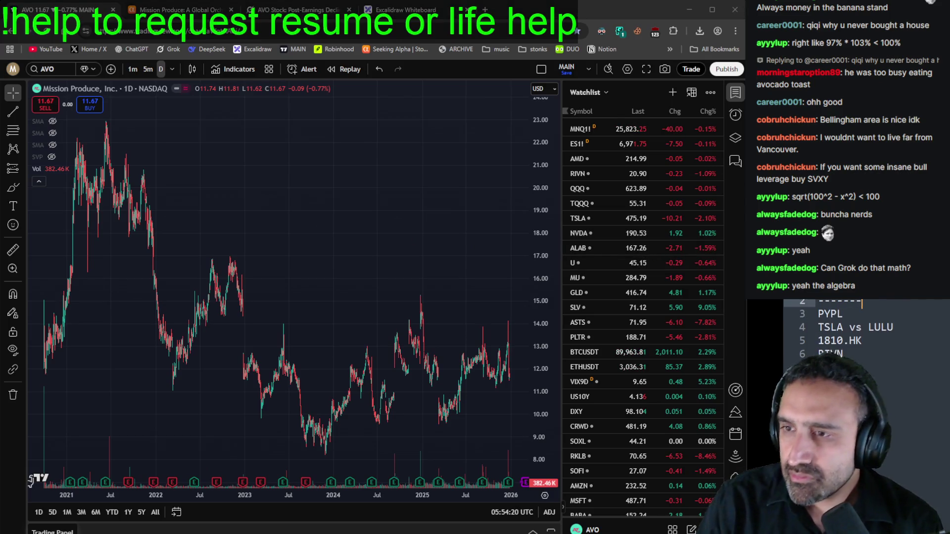
key(Down)
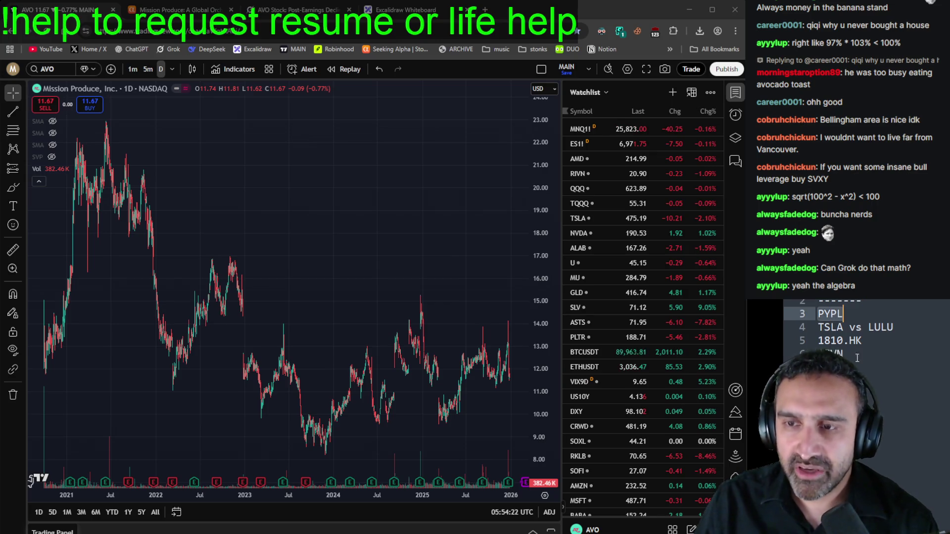
Step: Chart PayPal (PYPL) daily, zoom in and out, and select the PYPL line in the notes
click(58, 68)
text(PYPL)
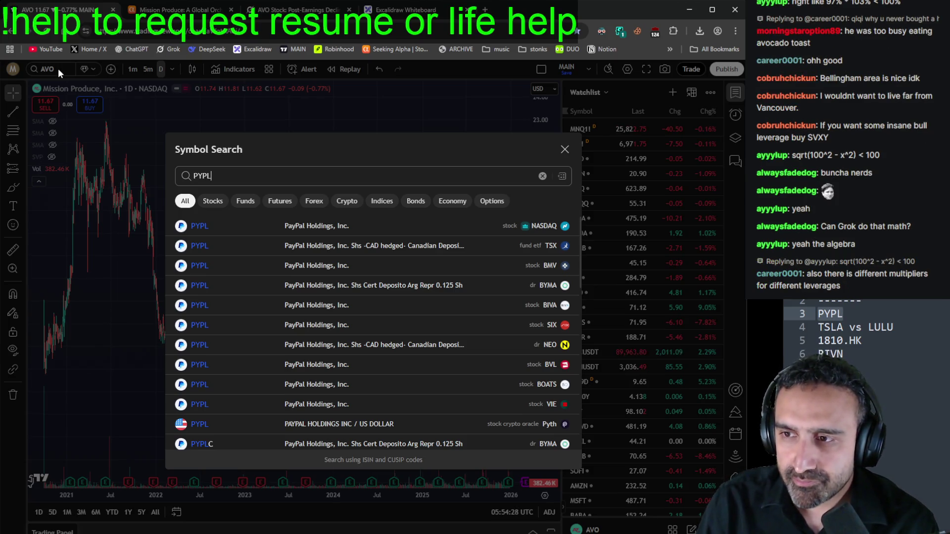
key(Return)
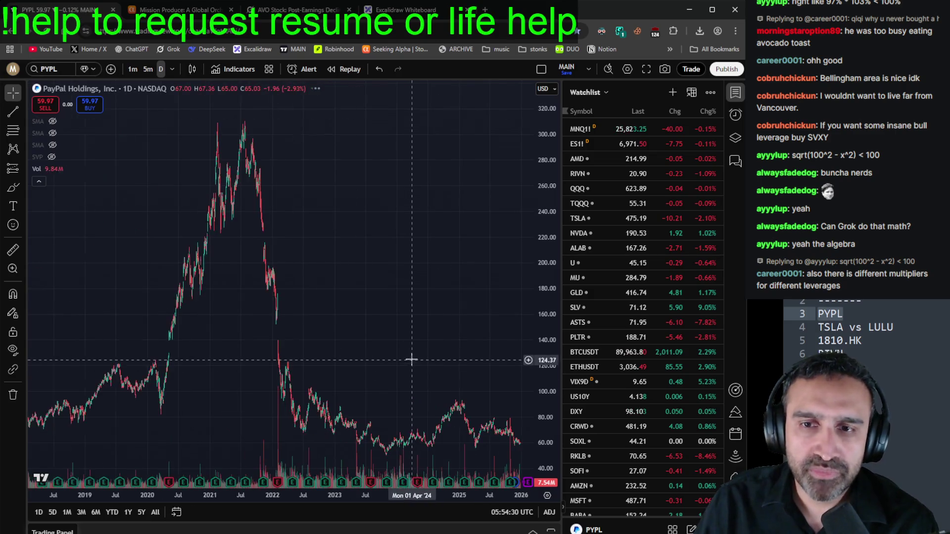
scroll(420, 377, up, 5)
scroll(435, 383, down, 10)
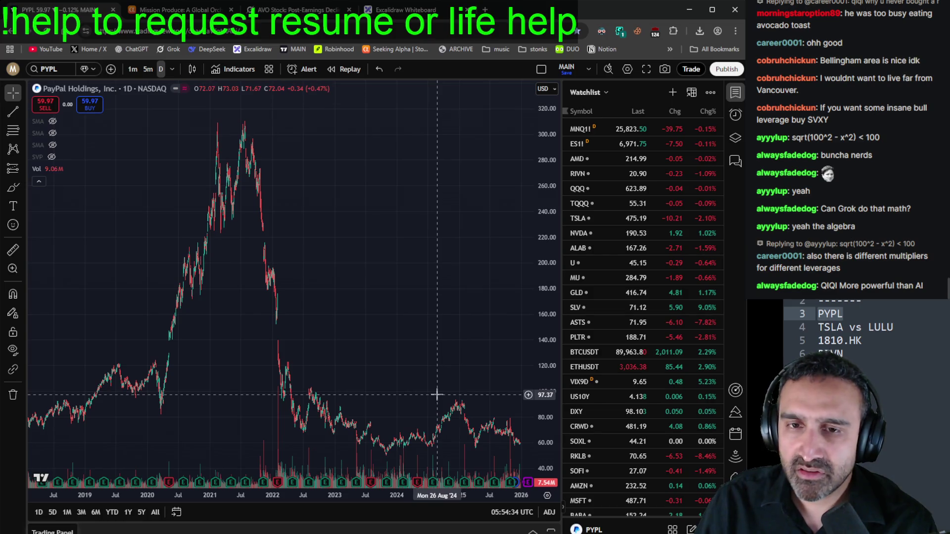
scroll(437, 394, up, 5)
scroll(438, 395, down, 8)
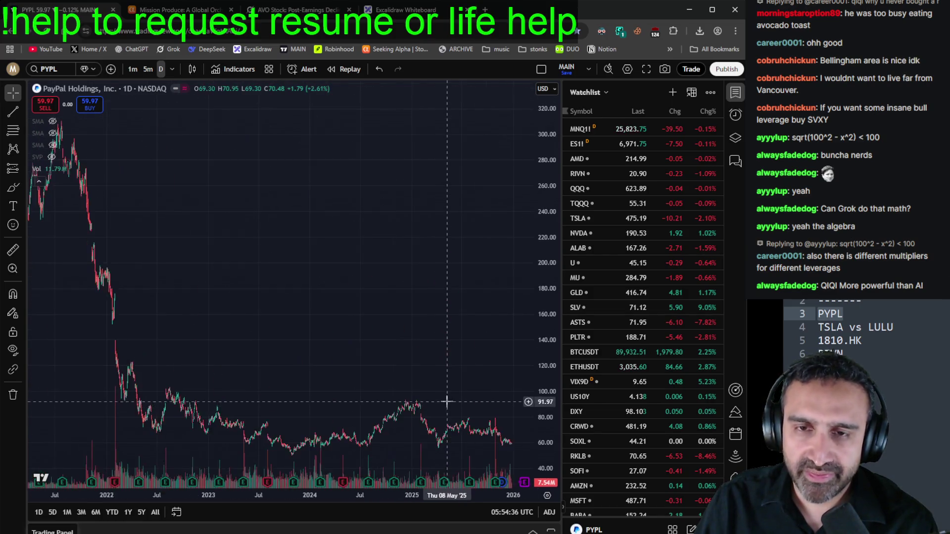
scroll(391, 324, up, 3)
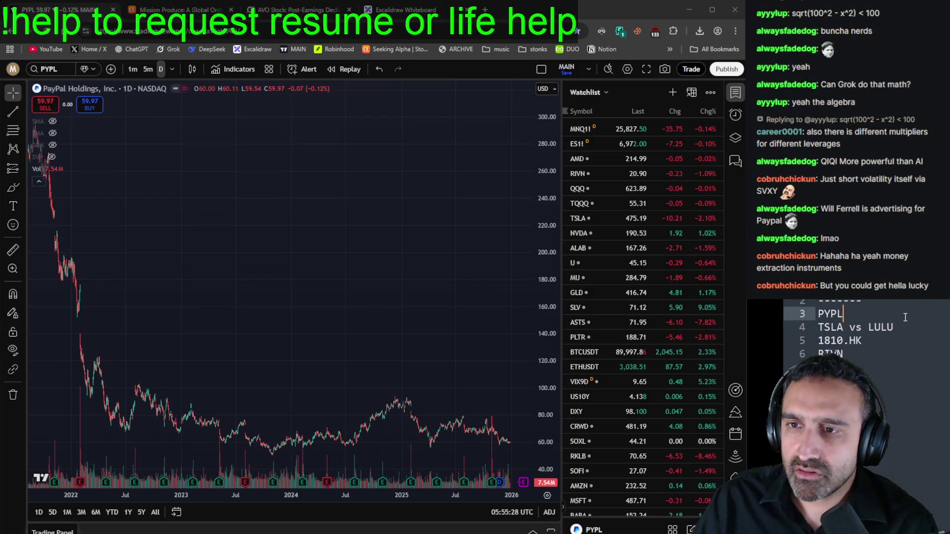
drag(899, 319, 895, 306)
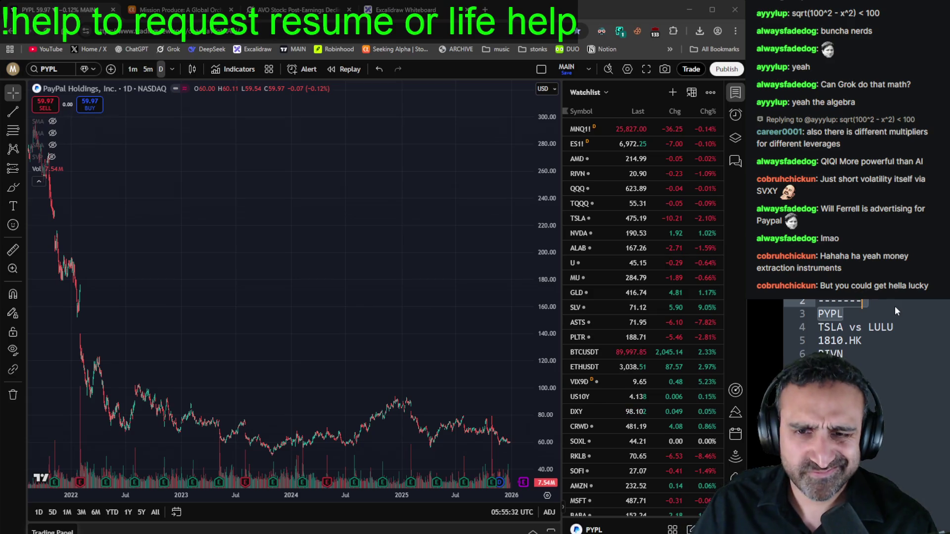
Step: Zoom the PYPL chart and delete the finished PYPL entry from the ticker notes
scroll(473, 394, down, 2)
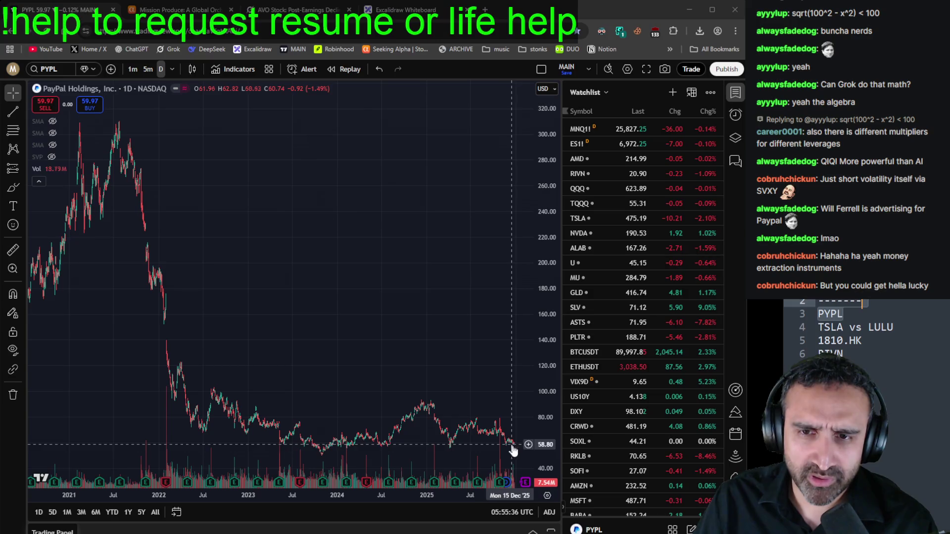
scroll(519, 458, up, 4)
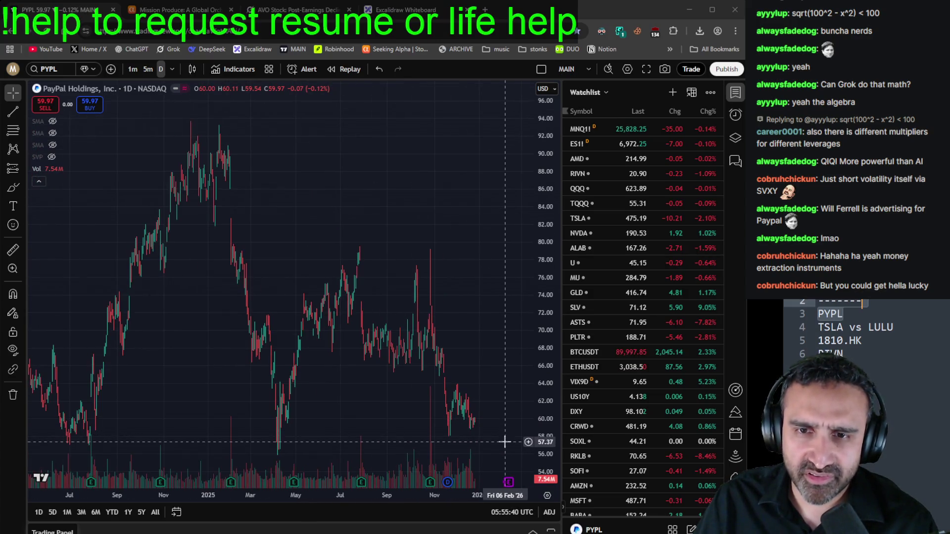
scroll(522, 445, down, 4)
scroll(522, 446, down, 4)
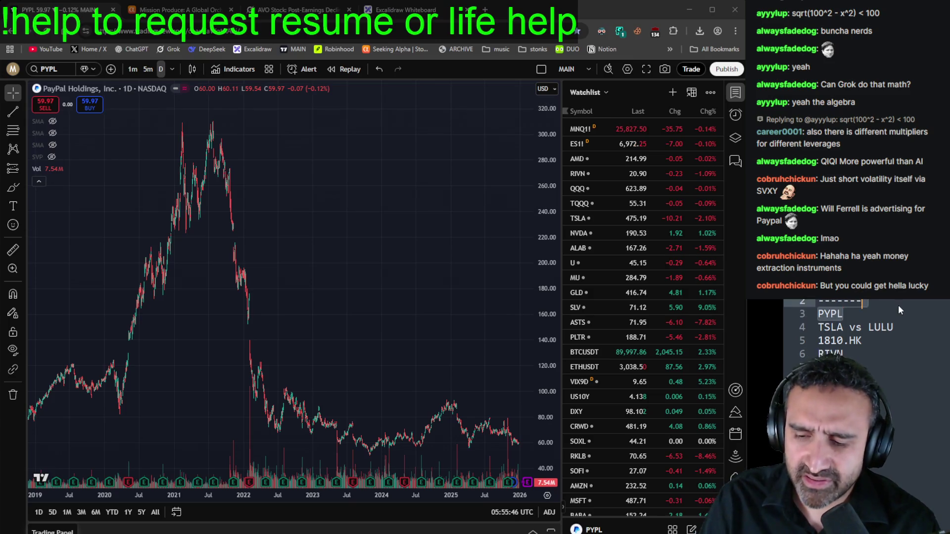
key(BackSpace)
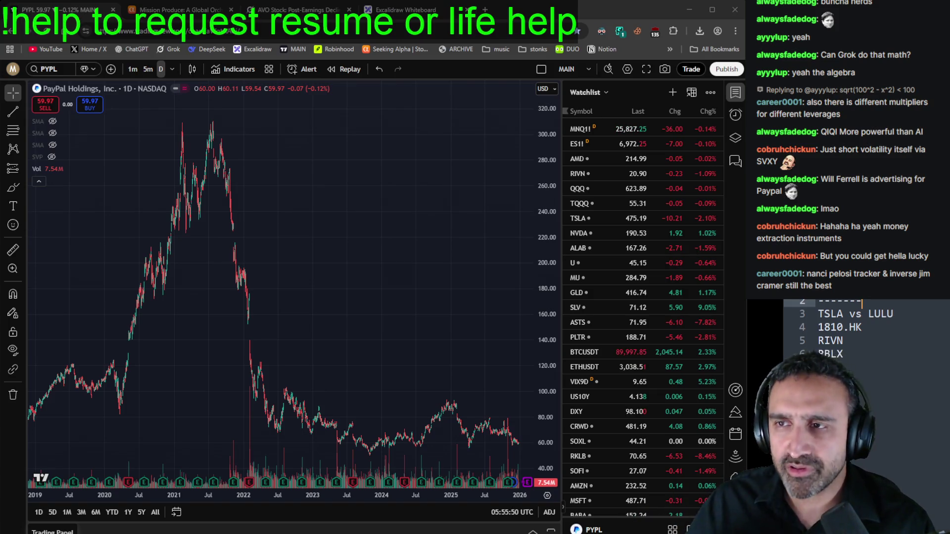
Step: Select TSLA on the TSLA vs LULU notes line to look it up next
click(843, 314)
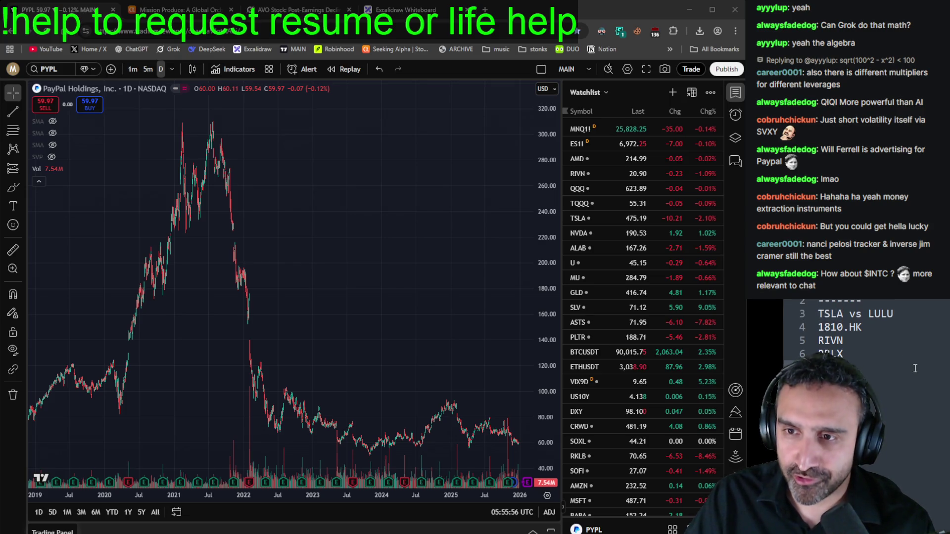
double_click(824, 314)
key(ctrl+c)
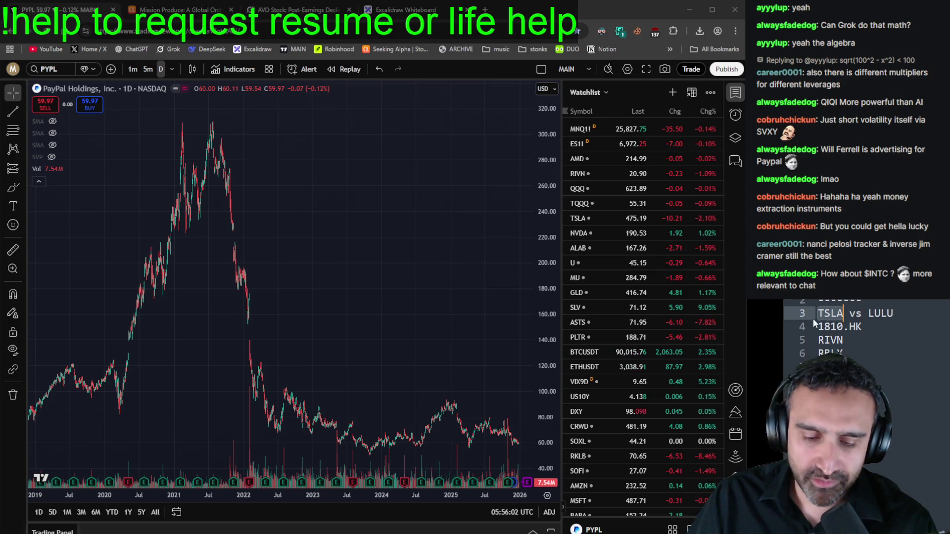
click(55, 70)
Step: Load the Tesla (TSLA) chart by pasting its ticker into Symbol Search
key(ctrl+v)
key(Return)
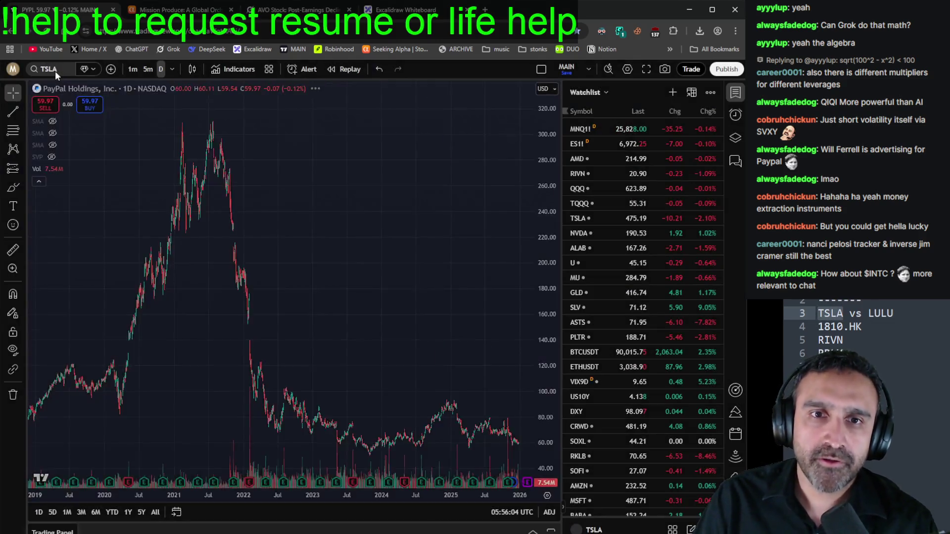
scroll(268, 219, up, 5)
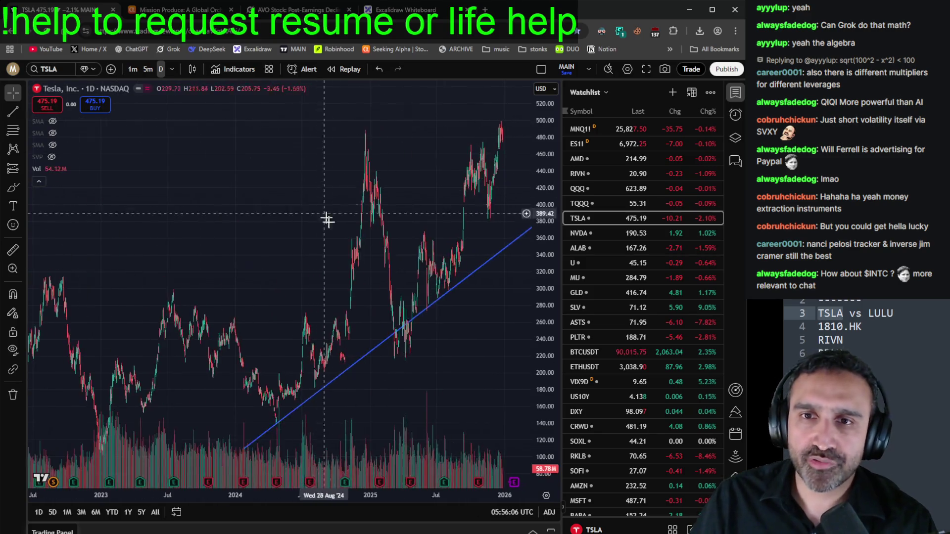
Step: Pull up lululemon (LULU) for comparison, then switch back to TSLA from the watchlist
click(45, 72)
text(LULU)
key(Return)
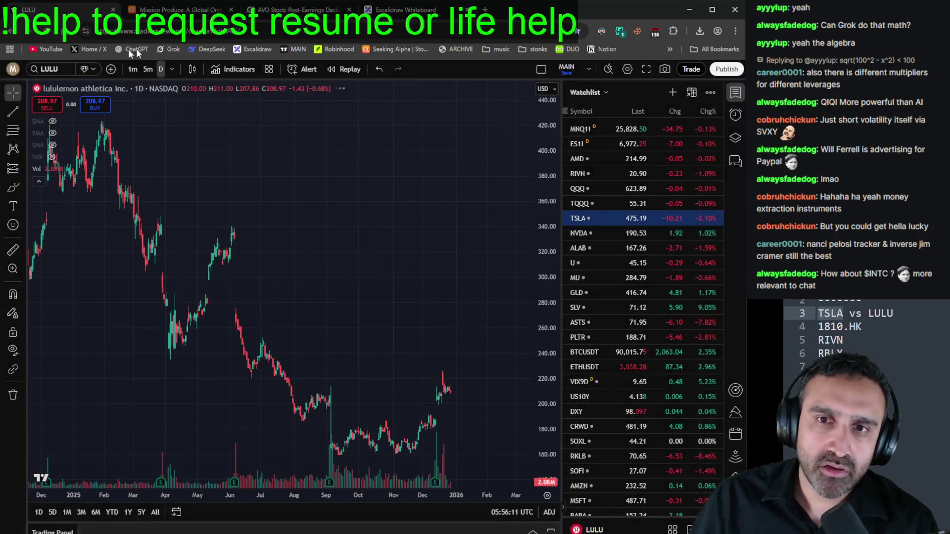
scroll(477, 202, down, 3)
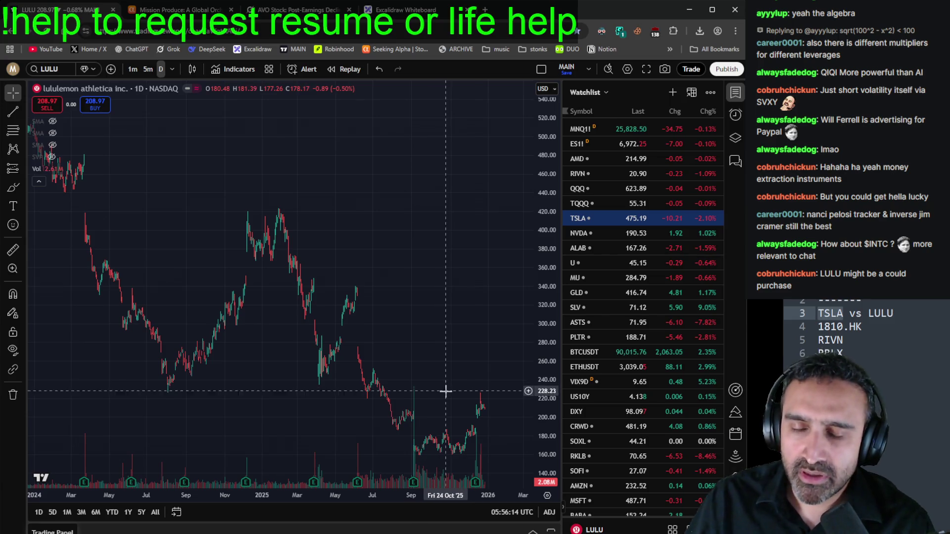
scroll(484, 431, up, 3)
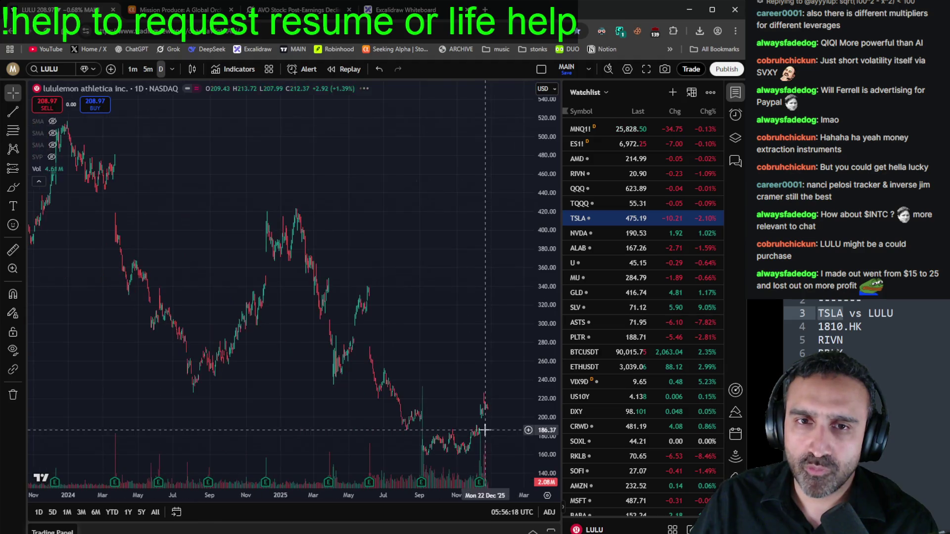
click(642, 218)
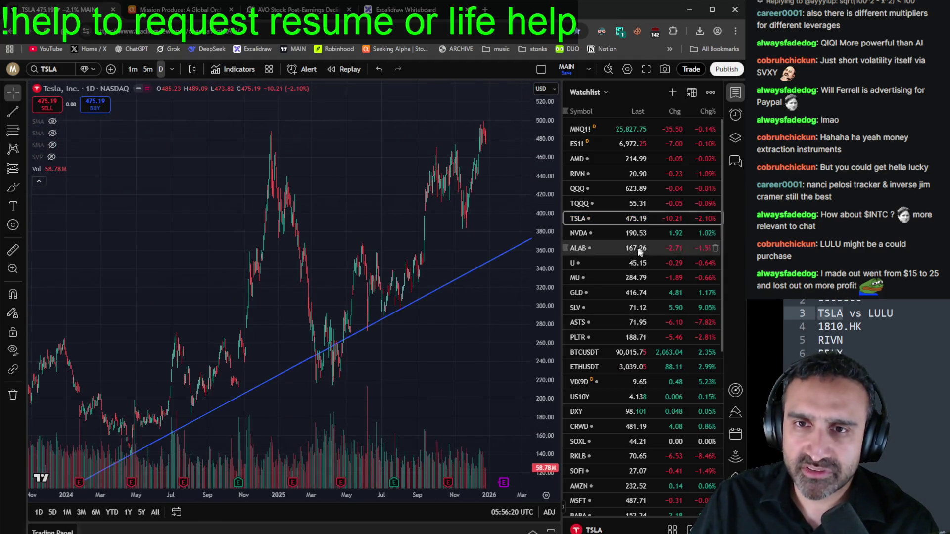
scroll(341, 214, up, 3)
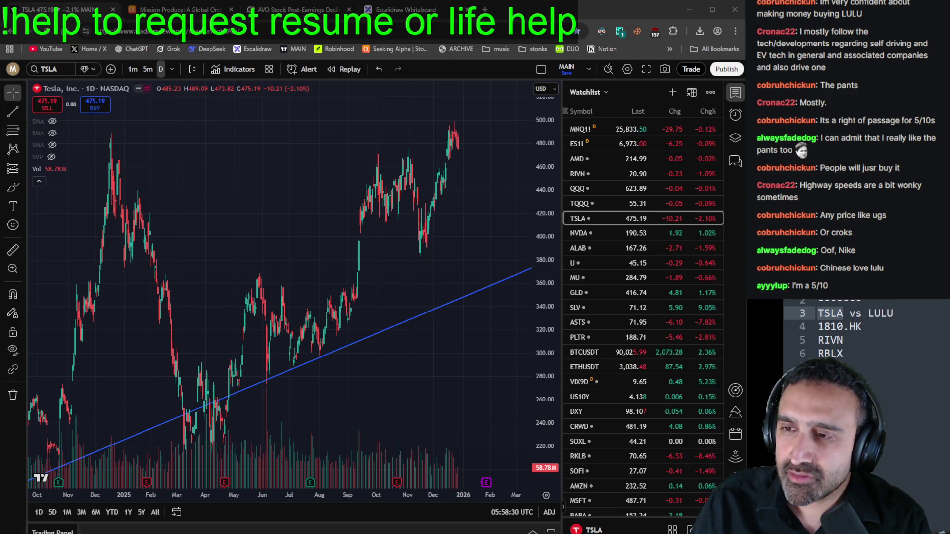
scroll(450, 420, down, 5)
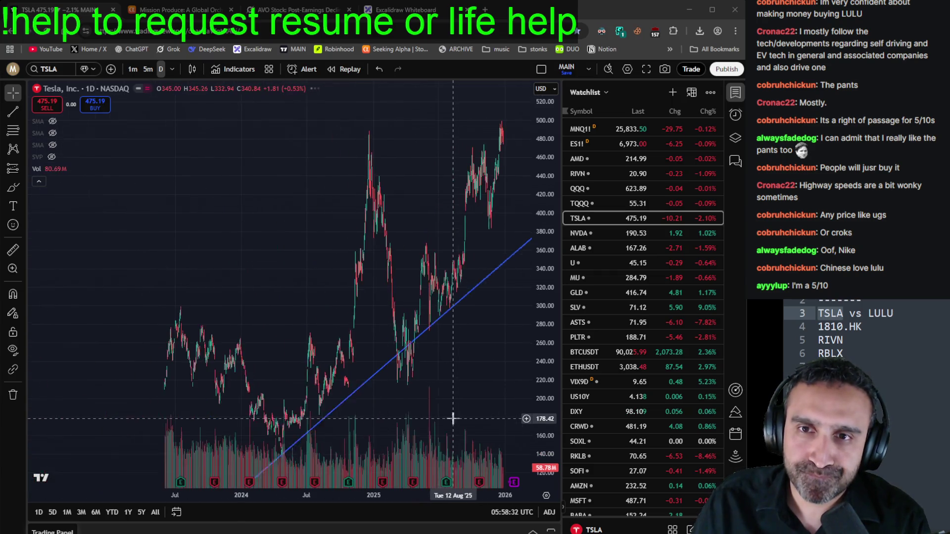
scroll(453, 418, up, 5)
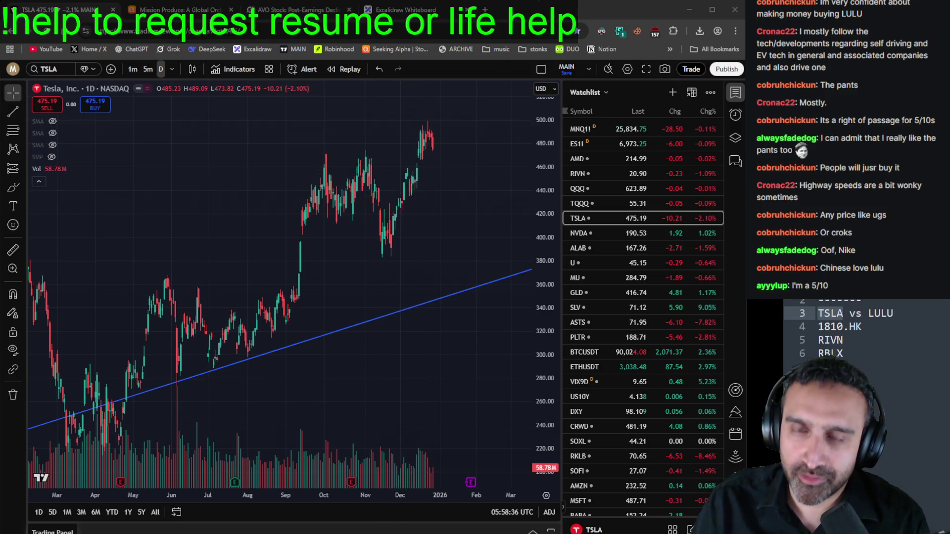
scroll(462, 257, down, 5)
scroll(518, 250, down, 5)
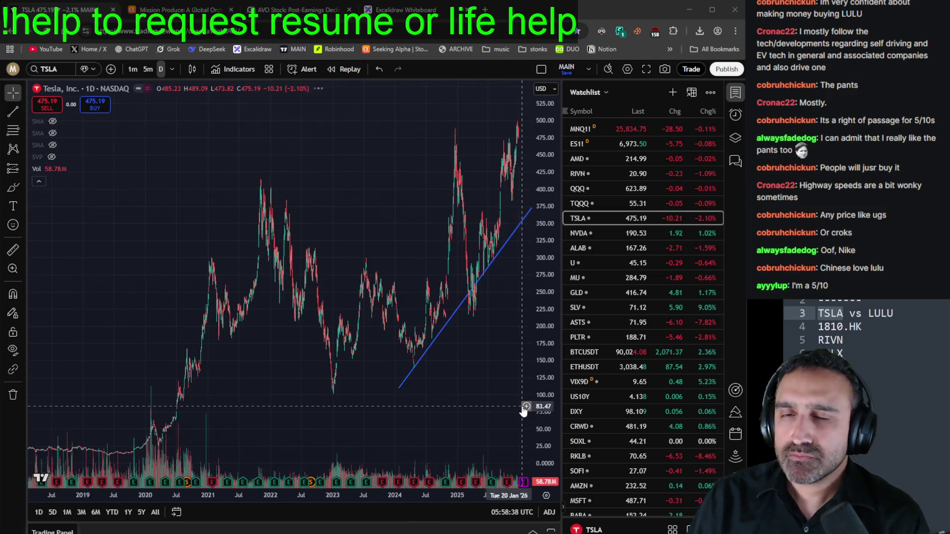
scroll(511, 399, up, 3)
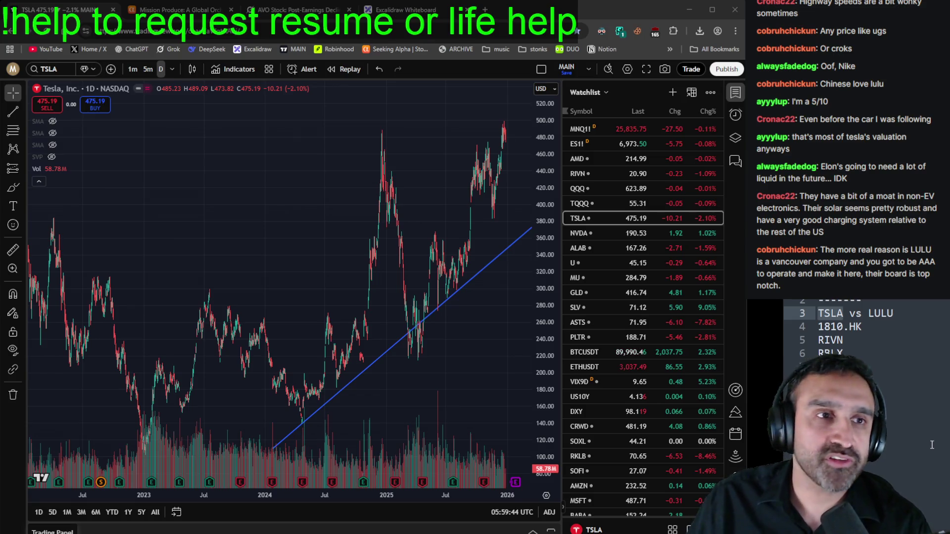
scroll(855, 328, down, 3)
scroll(856, 328, up, 3)
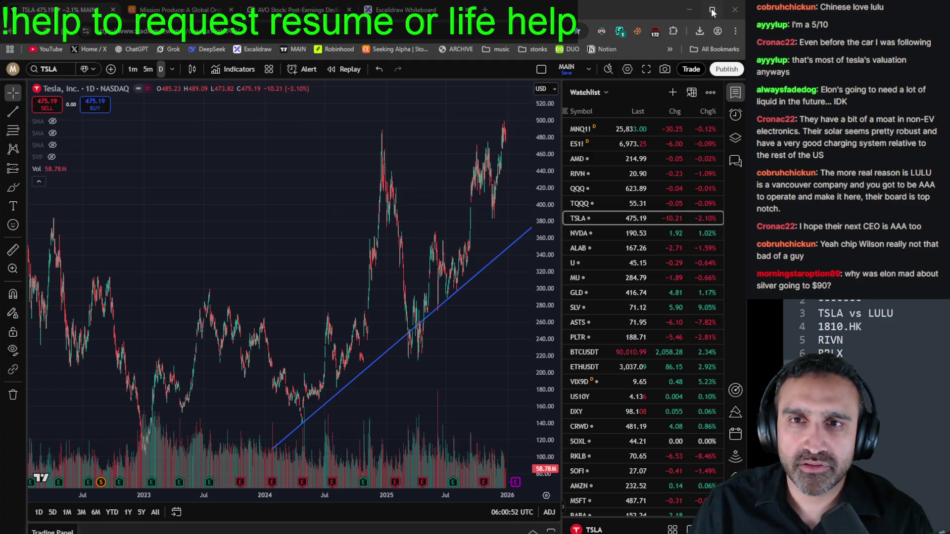
click(486, 10)
Step: Google 'elon musk on silver', skim the results, and return to the Tesla chart
text(elon musk)
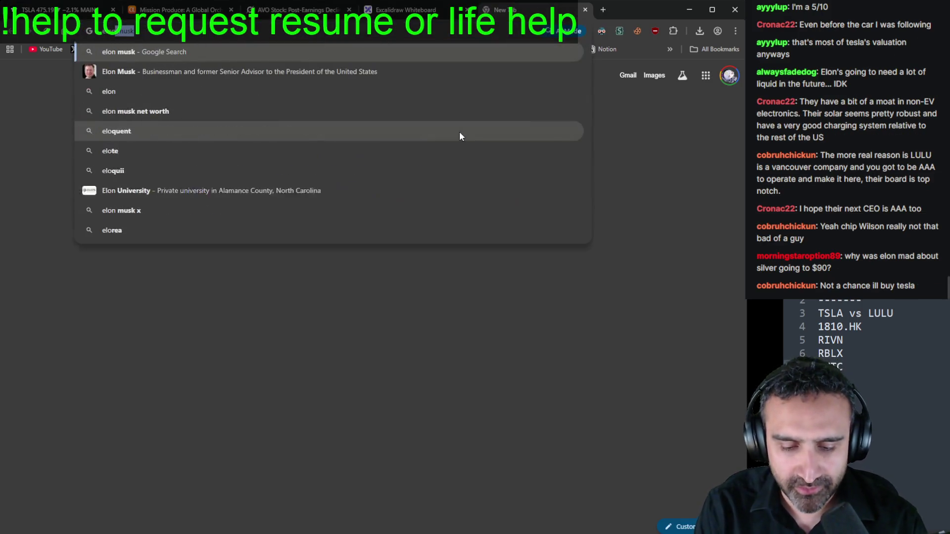
text( on silver)
key(Return)
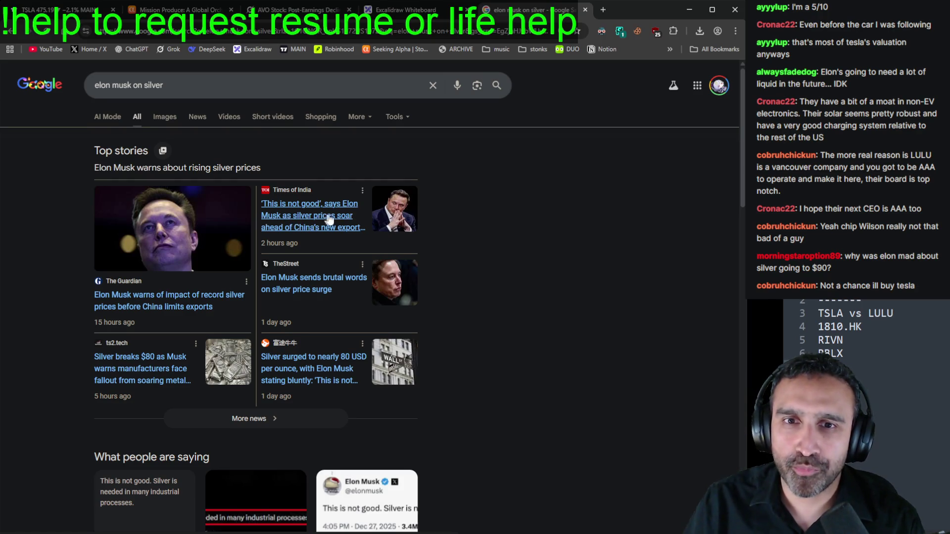
scroll(555, 250, down, 5)
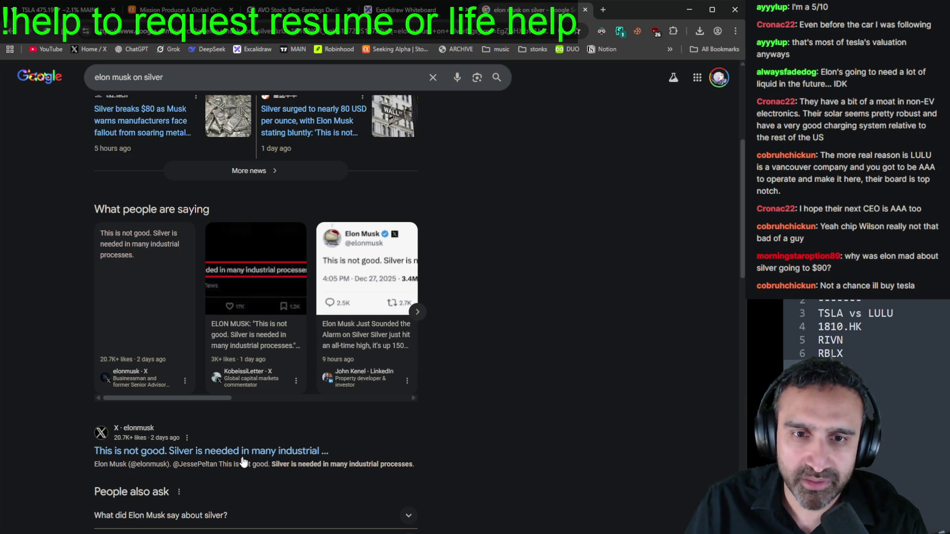
click(59, 9)
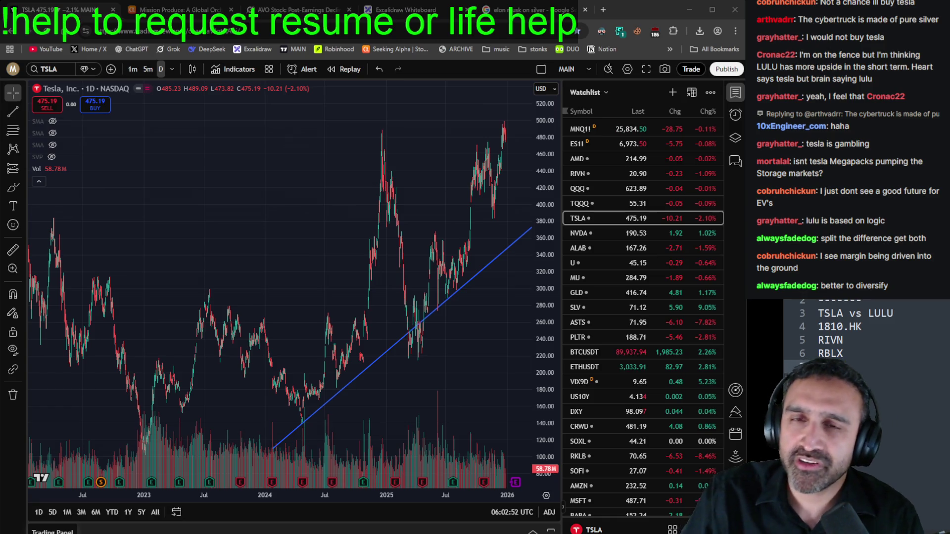
Step: Add ASTS and INTC to the ticker notes and delete the 'TSLA vs LULU' line
text(ASTS)
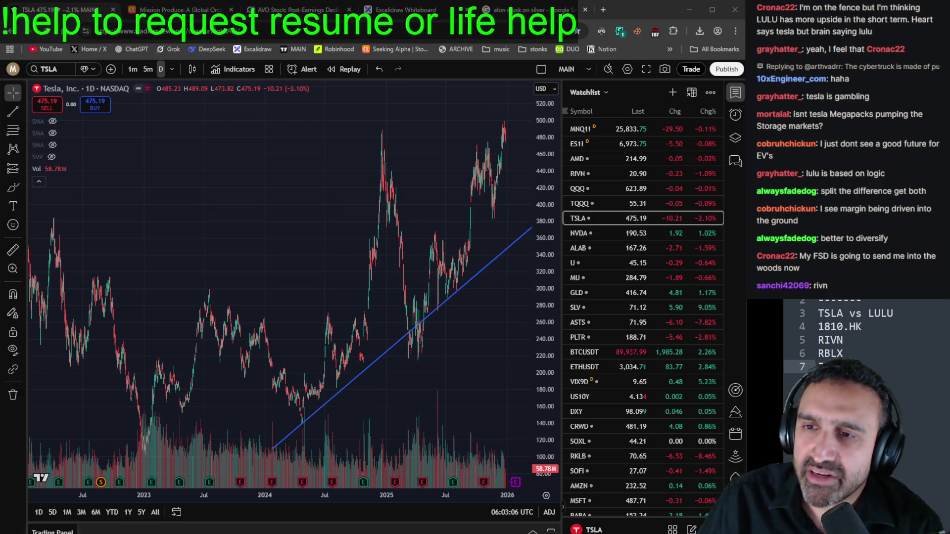
text(INTC)
key(BackSpace)
key(BackSpace)
key(BackSpace)
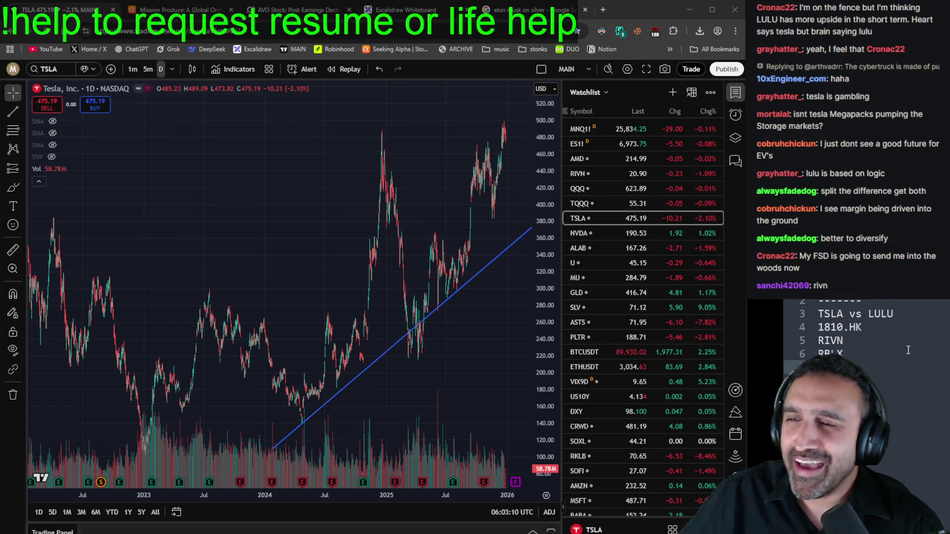
text(INTC)
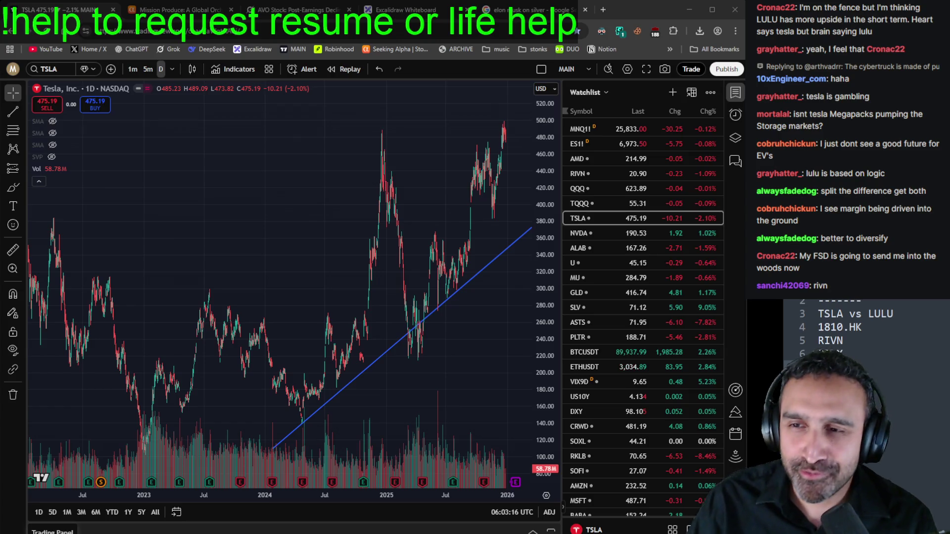
key(shift+Home)
key(BackSpace)
key(BackSpace)
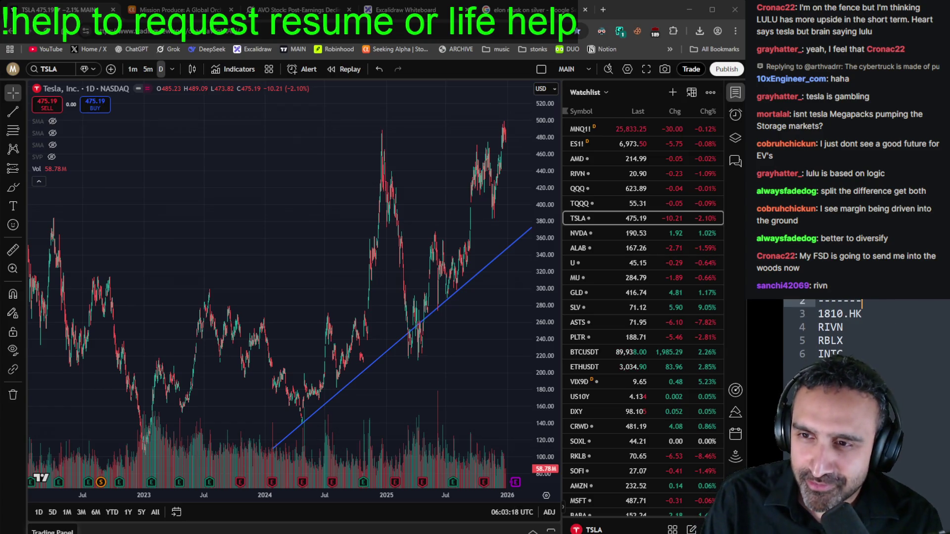
Step: Load Xiaomi's 1810.HK daily chart through Symbol Search
click(817, 313)
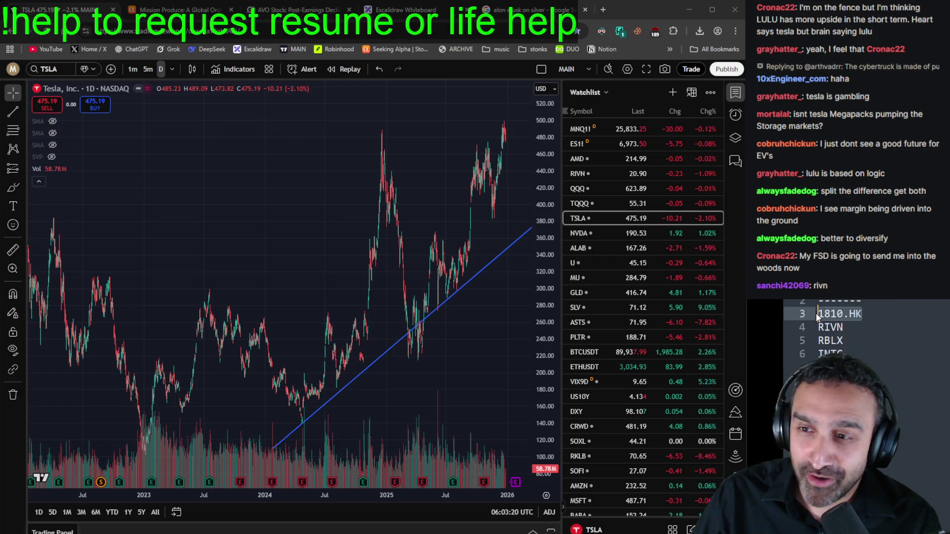
click(47, 73)
text(1810.HK)
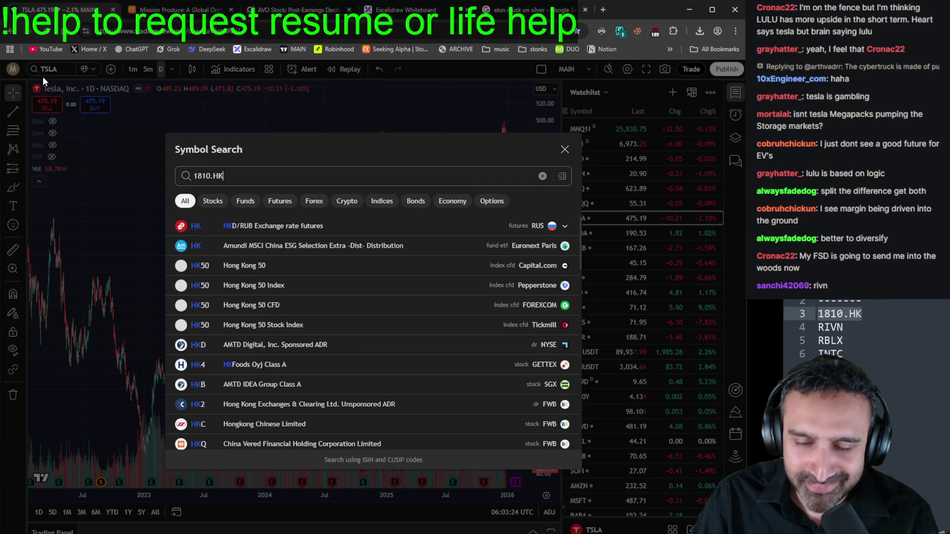
key(Return)
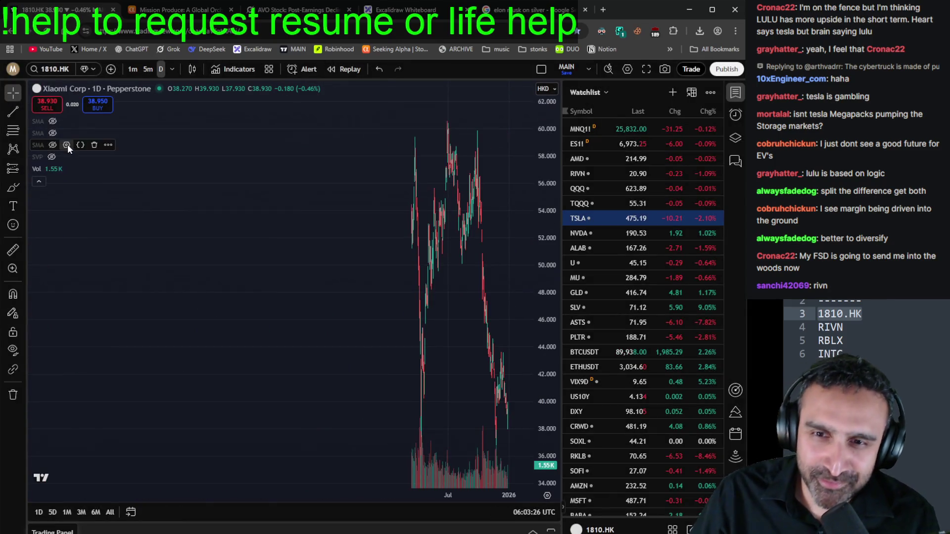
scroll(346, 228, up, 5)
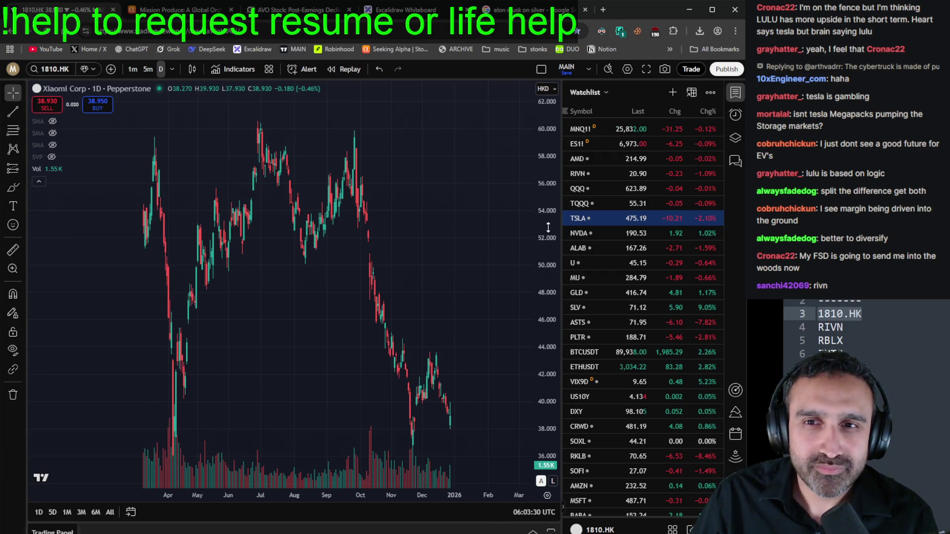
Step: Drag the price axis to compress the candles onto a roughly 22.5–77.5 range
drag(548, 227, 547, 277)
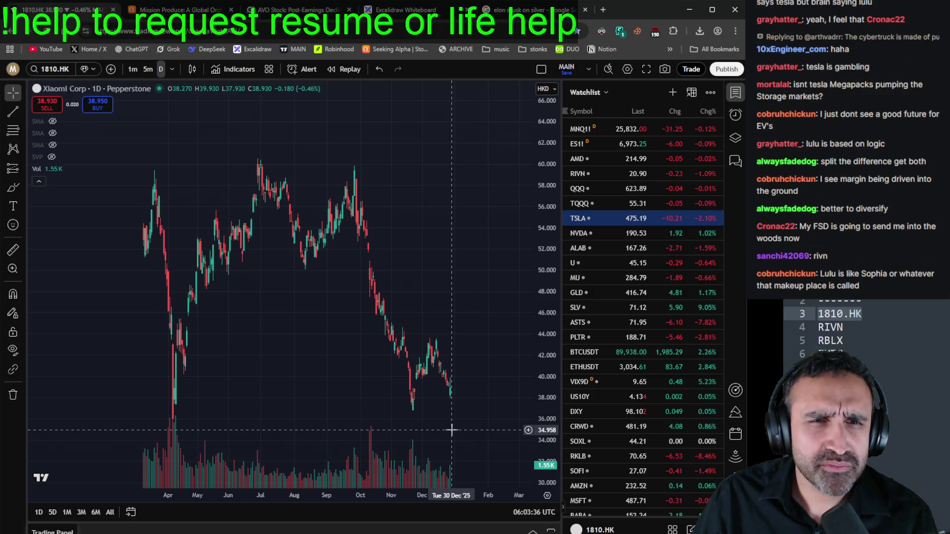
scroll(451, 430, up, 2)
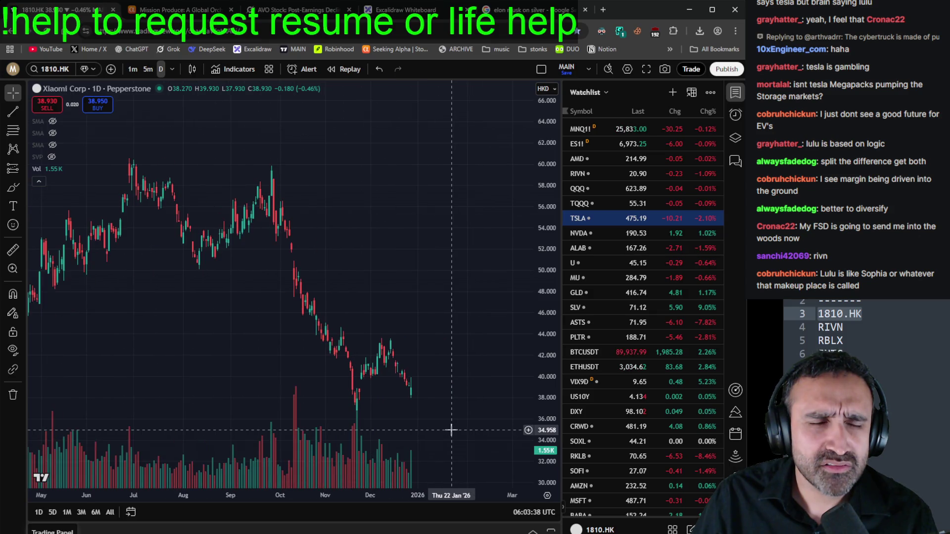
scroll(451, 433, down, 3)
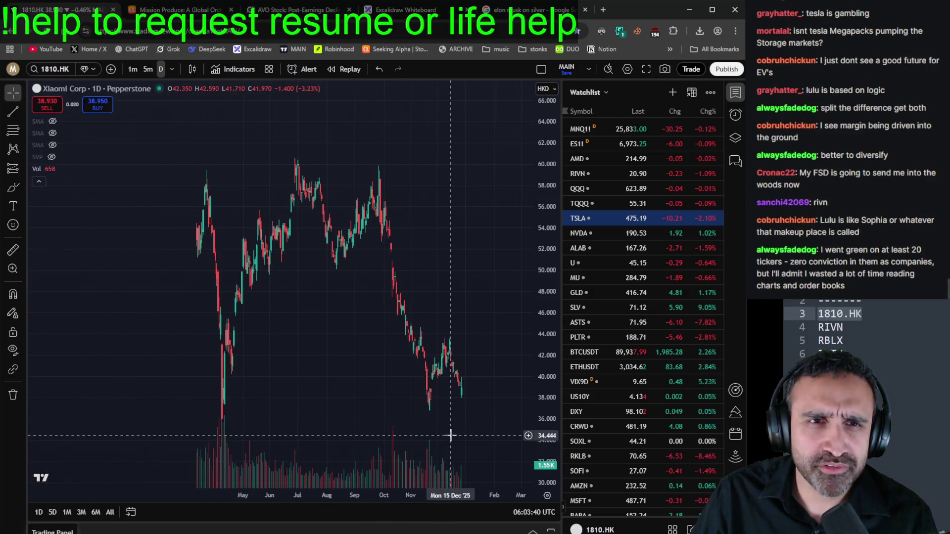
scroll(451, 435, up, 3)
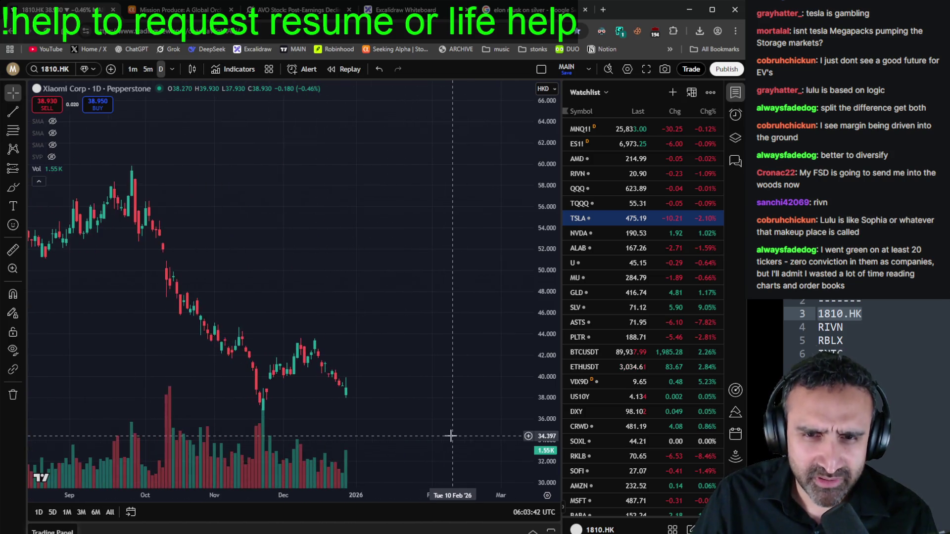
scroll(454, 435, down, 3)
drag(544, 421, 543, 454)
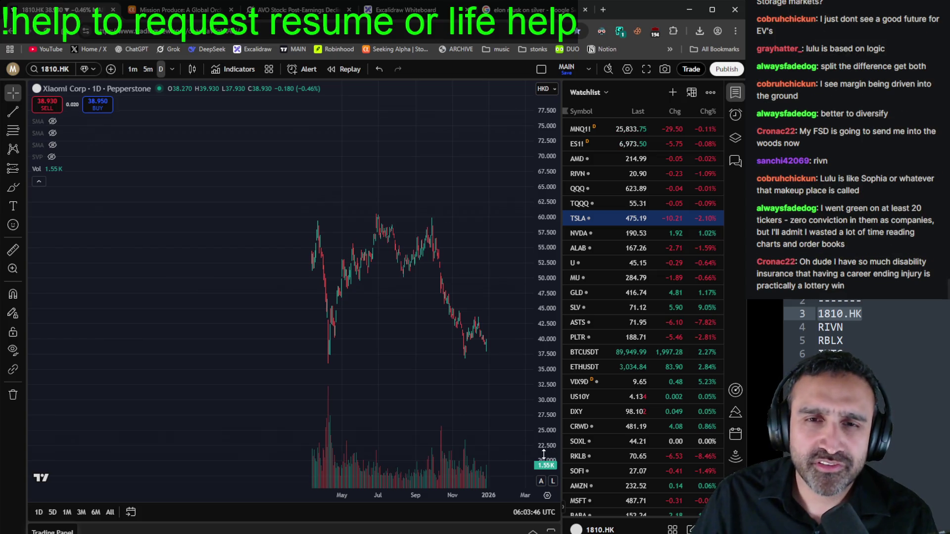
scroll(483, 424, up, 3)
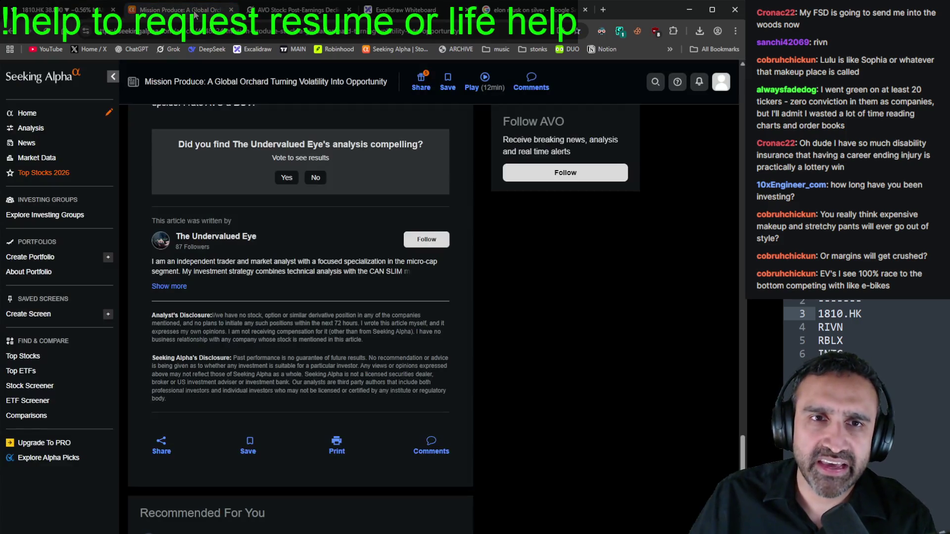
Step: Search Seeking Alpha for 'xiaomi' and open the Xiaomi Corporation (XIACF) page
click(178, 10)
scroll(183, 157, up, 10)
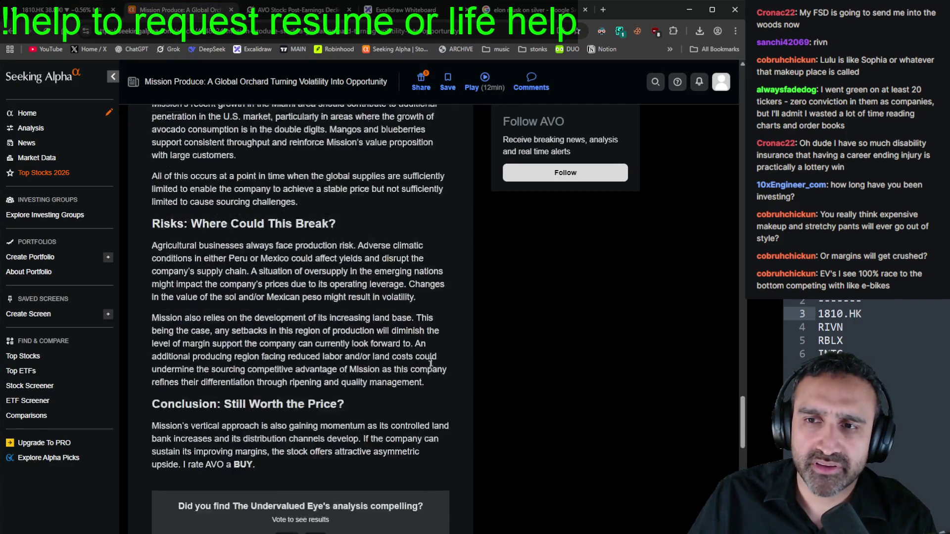
drag(741, 387, 733, 87)
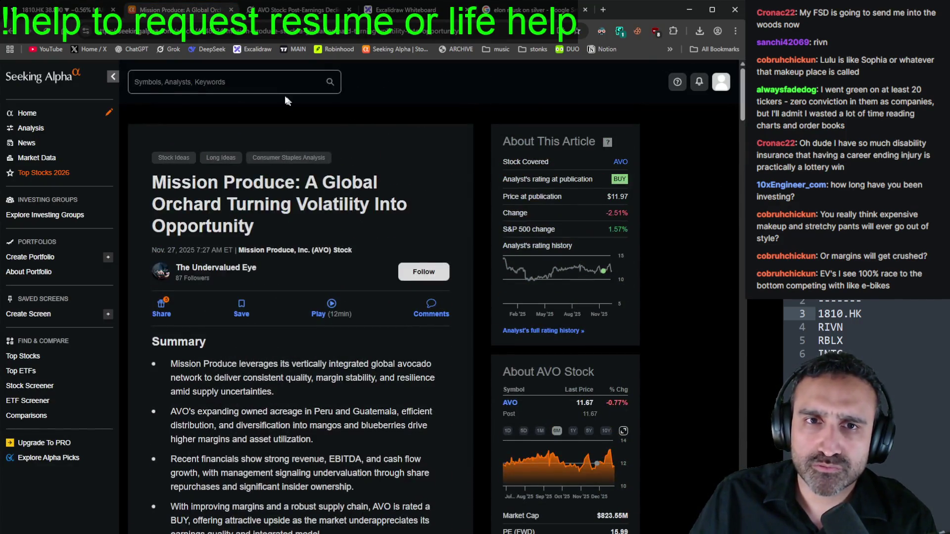
click(264, 86)
text(xiaom)
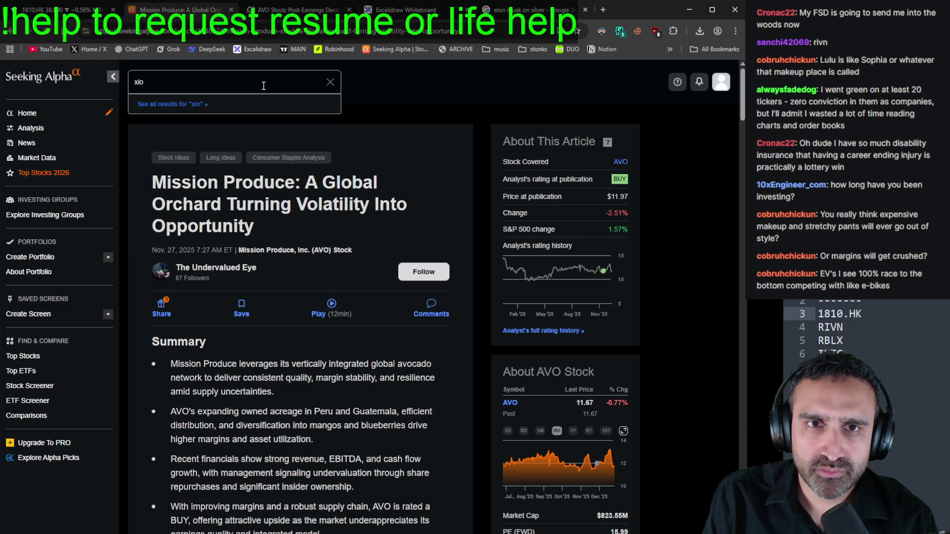
text(i)
key(Return)
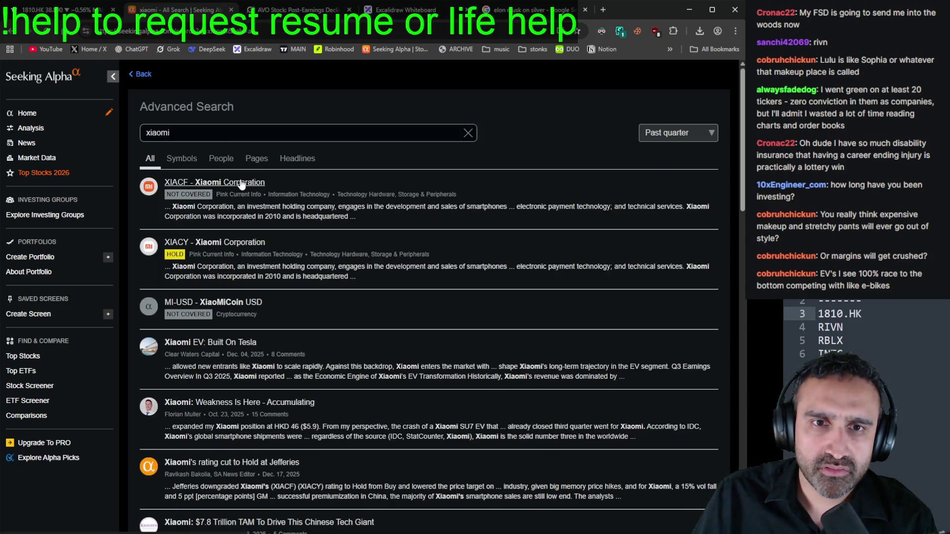
click(239, 181)
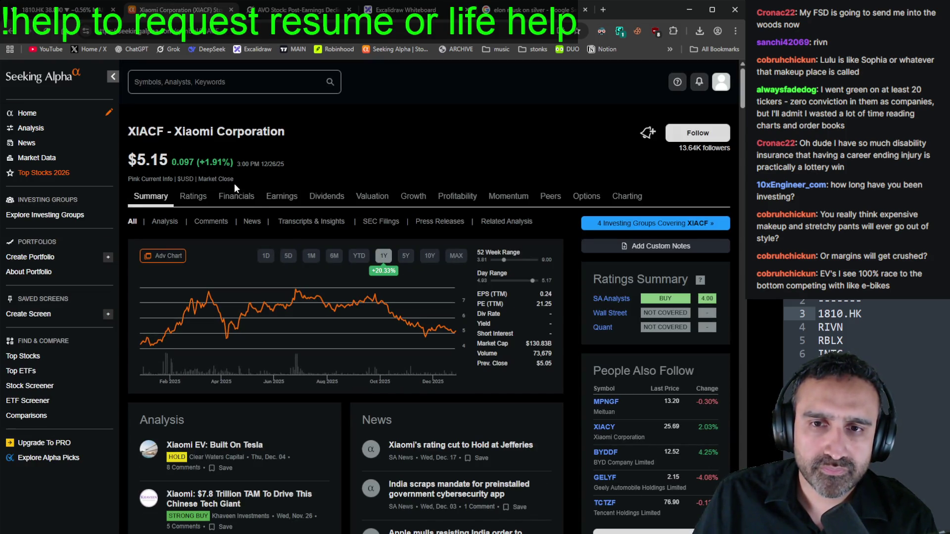
Step: Open and skim 'Xiaomi EV: Built On Tesla' from Analysis, then return to the 1810.HK chart
click(50, 7)
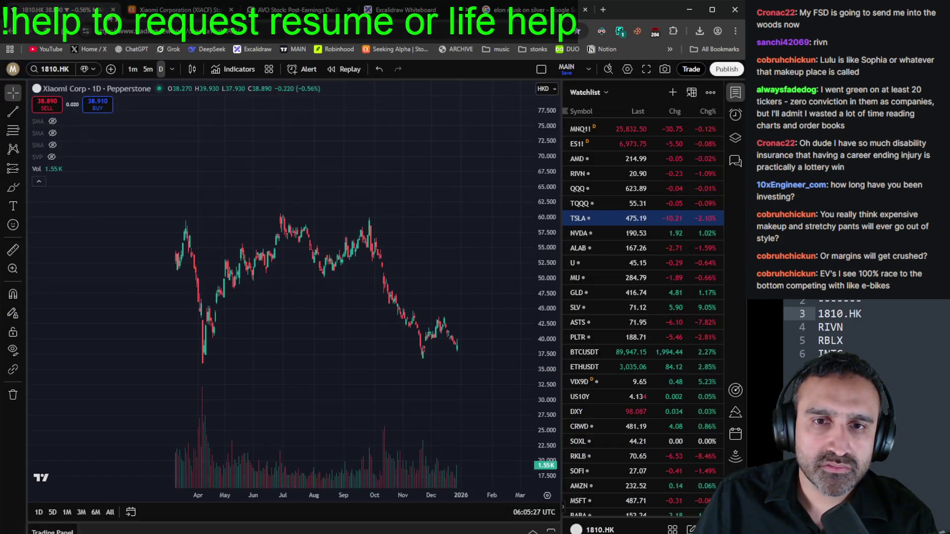
click(178, 10)
scroll(306, 326, down, 5)
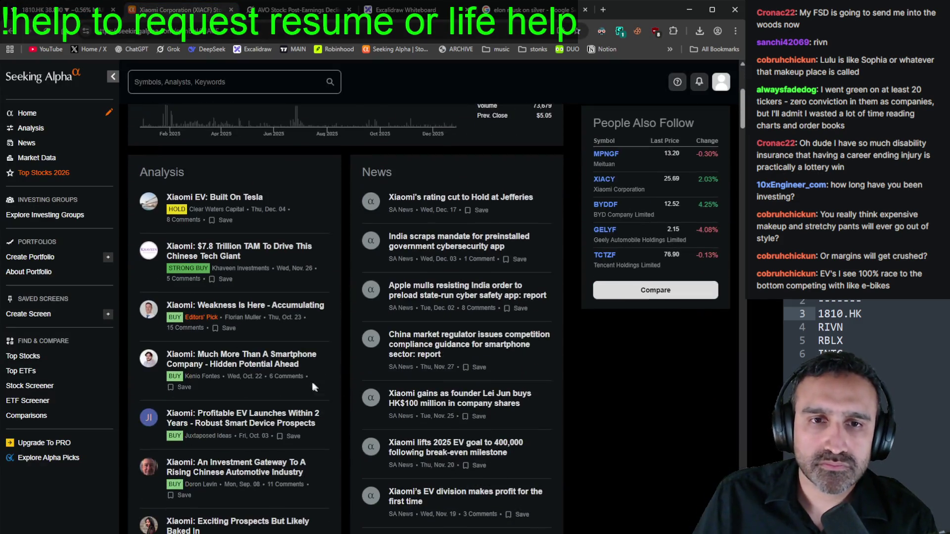
click(228, 198)
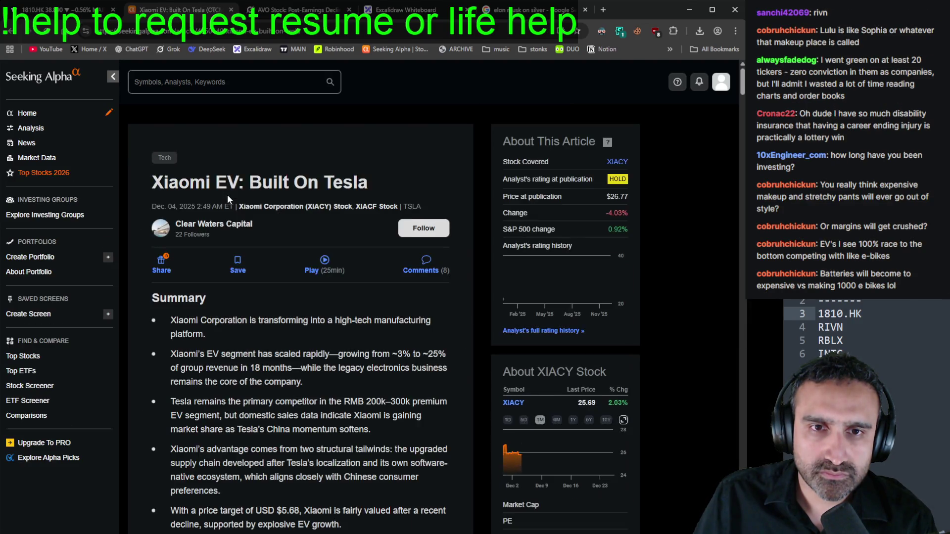
scroll(227, 194, down, 3)
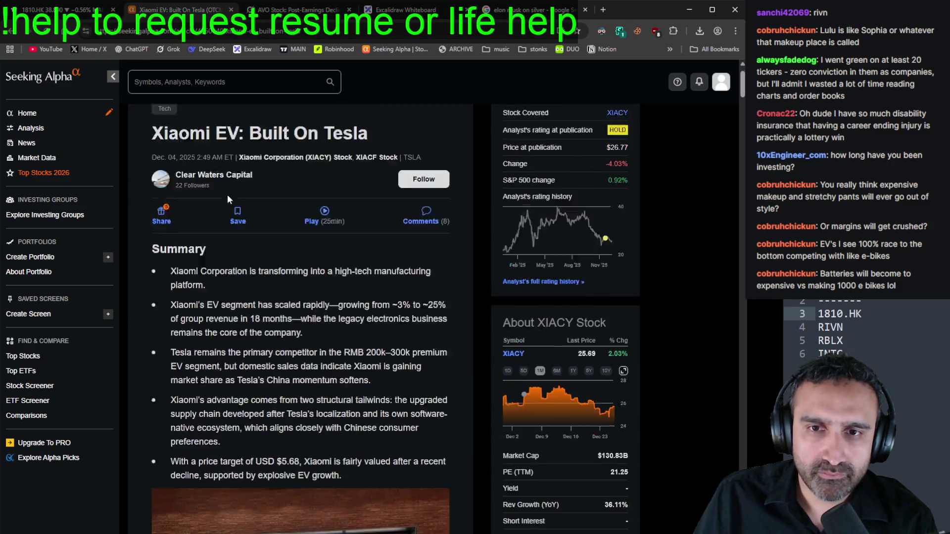
mouse_move(506, 301)
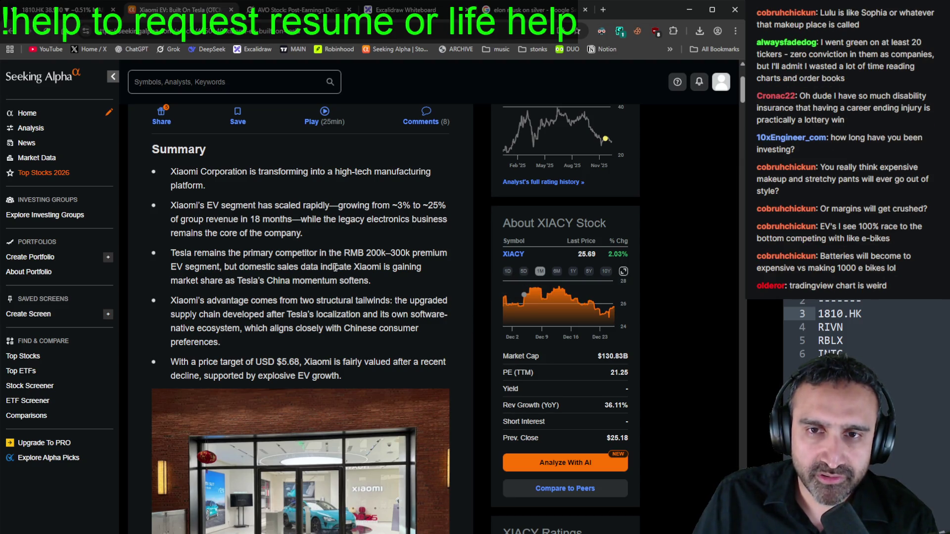
scroll(457, 363, down, 5)
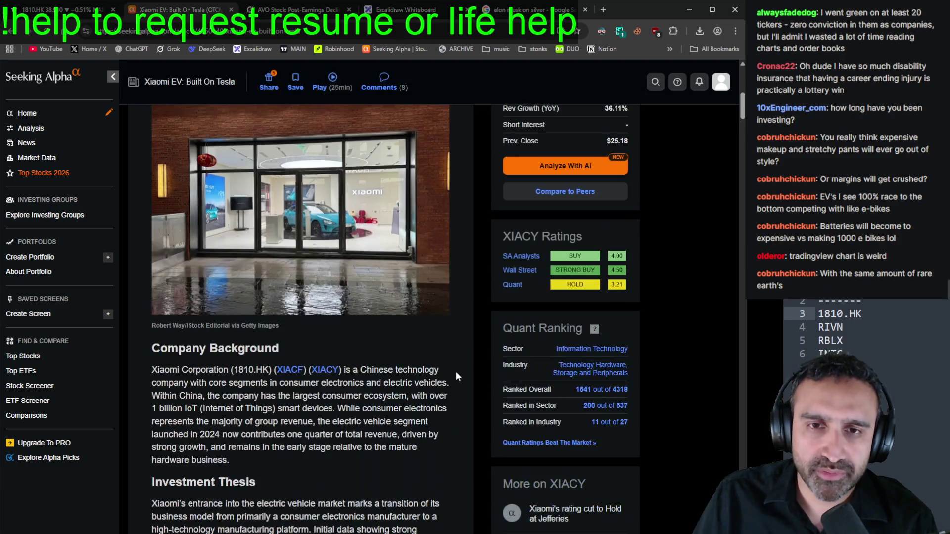
scroll(455, 371, up, 4)
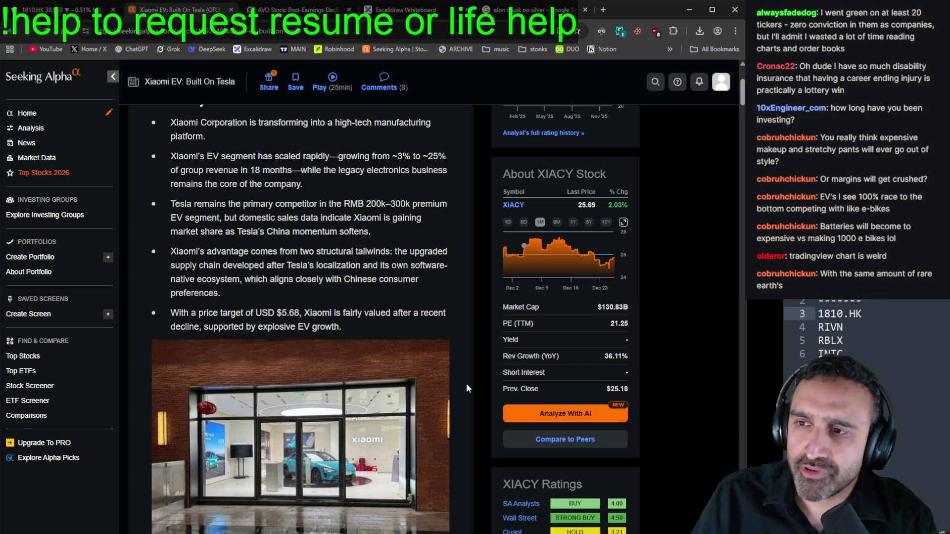
click(60, 9)
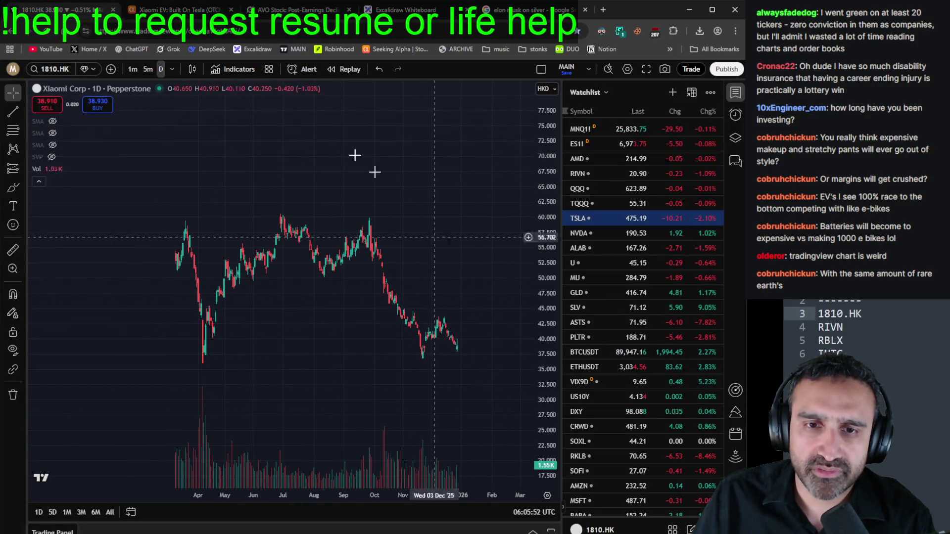
click(166, 14)
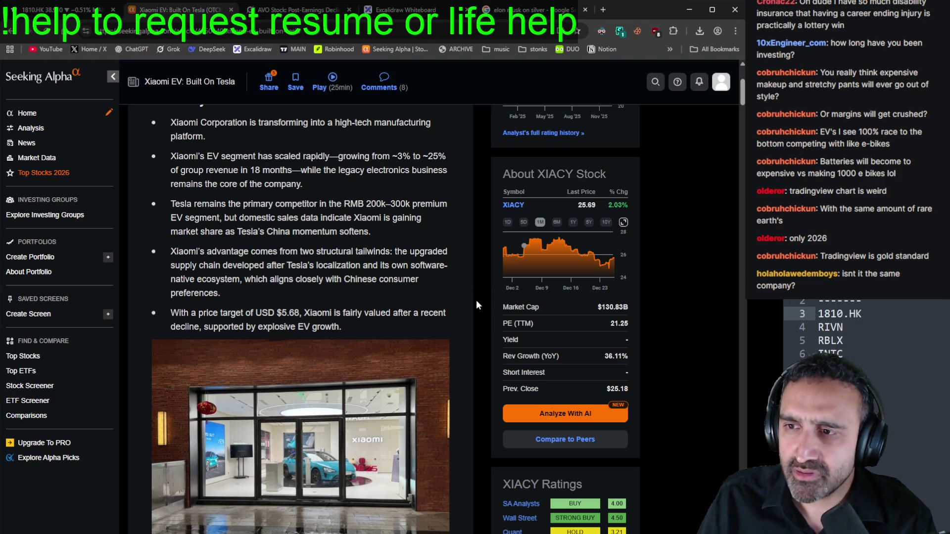
scroll(476, 302, up, 2)
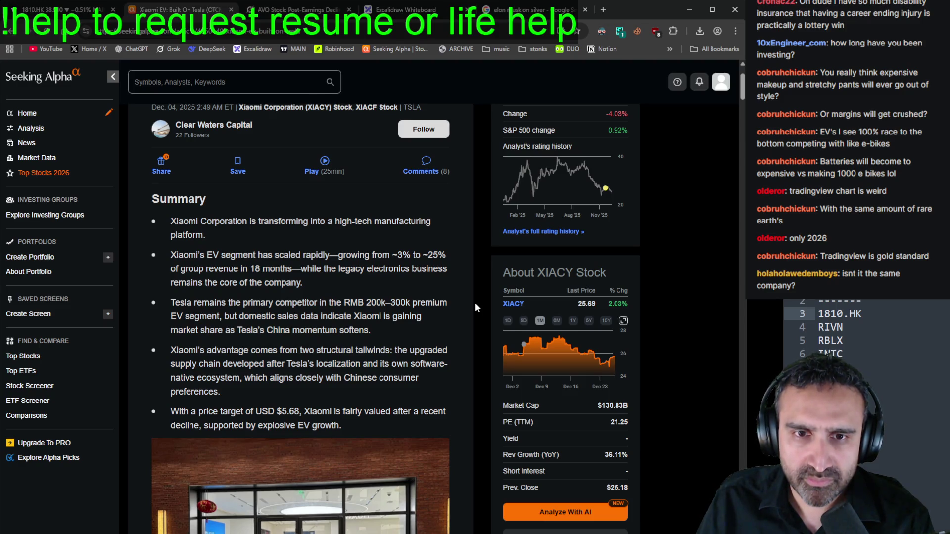
scroll(475, 308, down, 3)
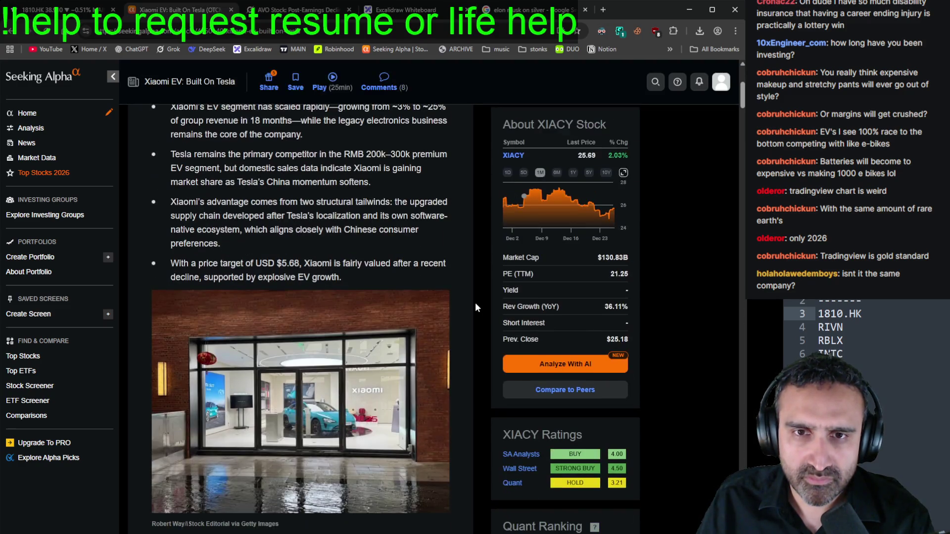
scroll(476, 308, up, 2)
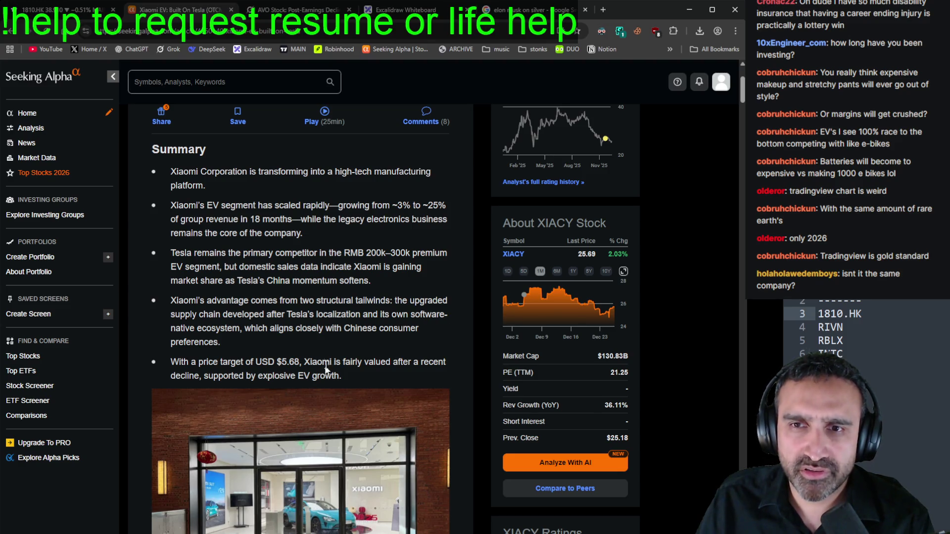
scroll(544, 317, up, 3)
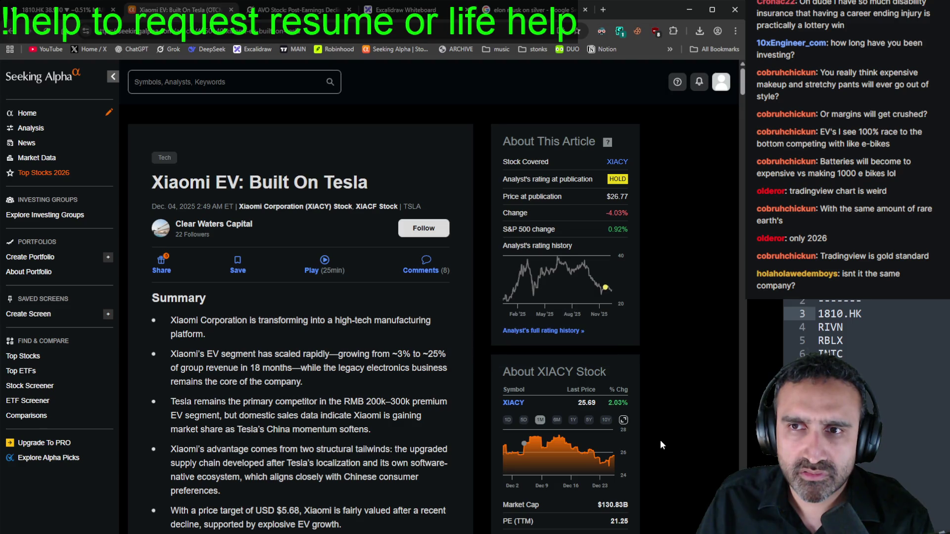
scroll(657, 428, down, 3)
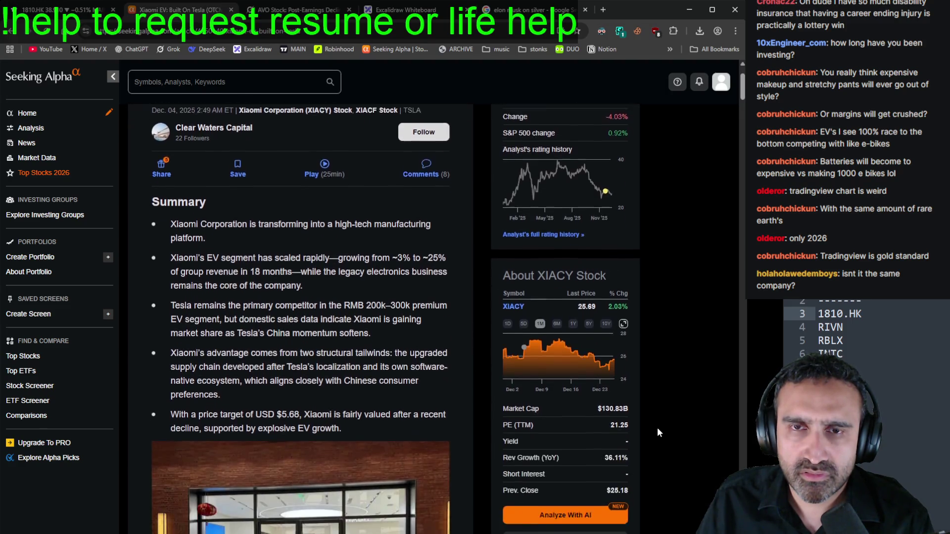
scroll(662, 425, up, 3)
scroll(663, 423, down, 10)
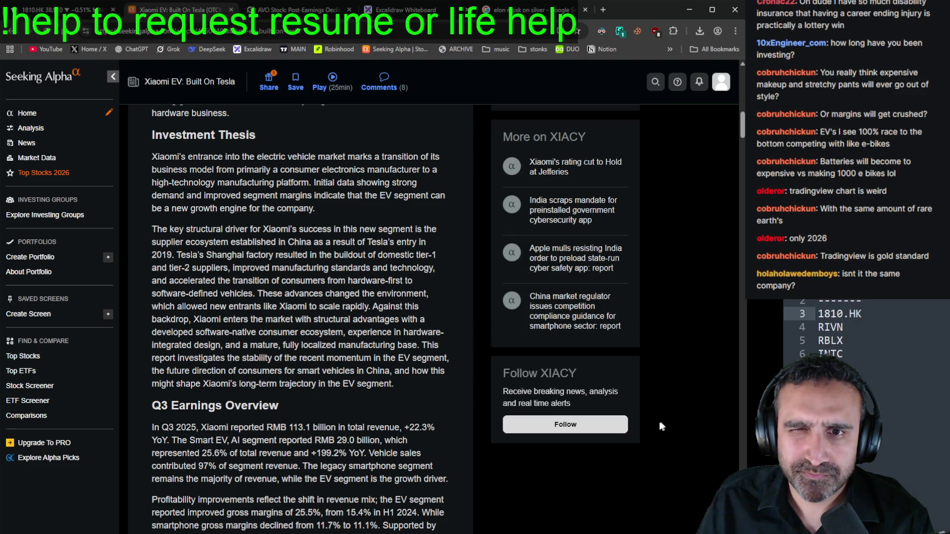
Step: Read 'Xiaomi EV: Built On Tesla' to the end, then go back to the Xiaomi stock page
scroll(360, 360, down, 8)
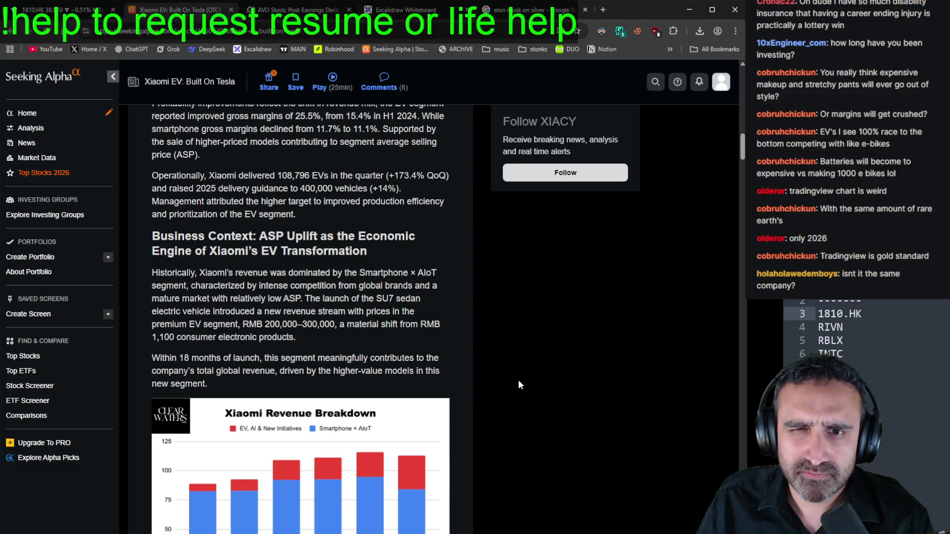
scroll(519, 384, down, 3)
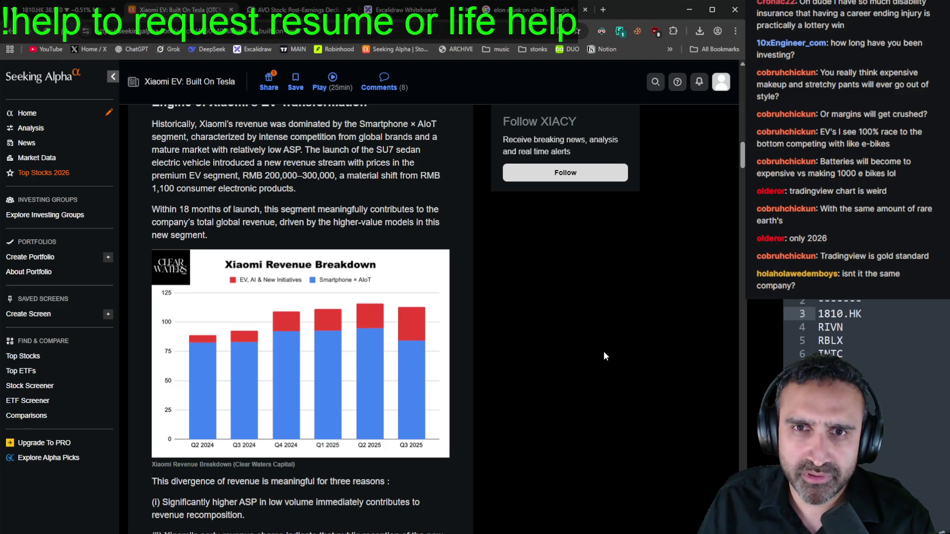
scroll(598, 353, down, 4)
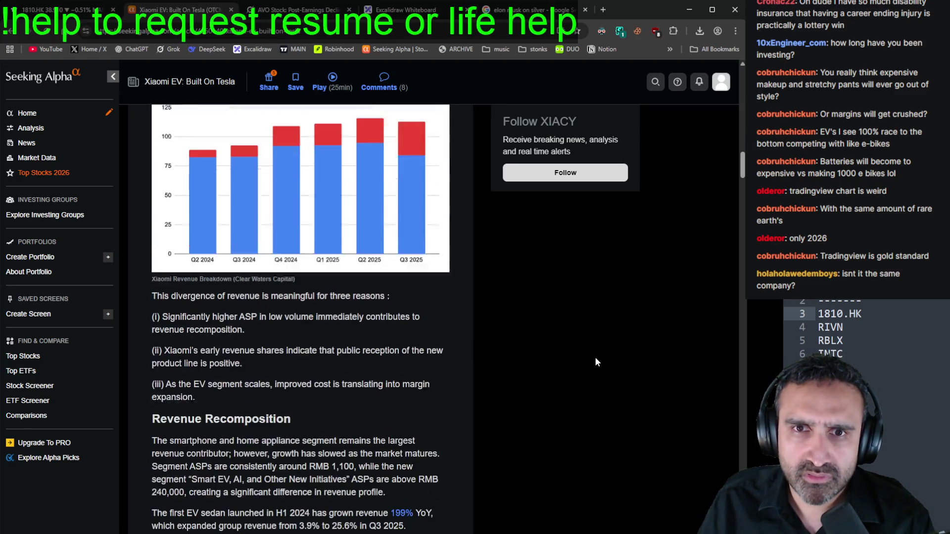
scroll(596, 358, down, 2)
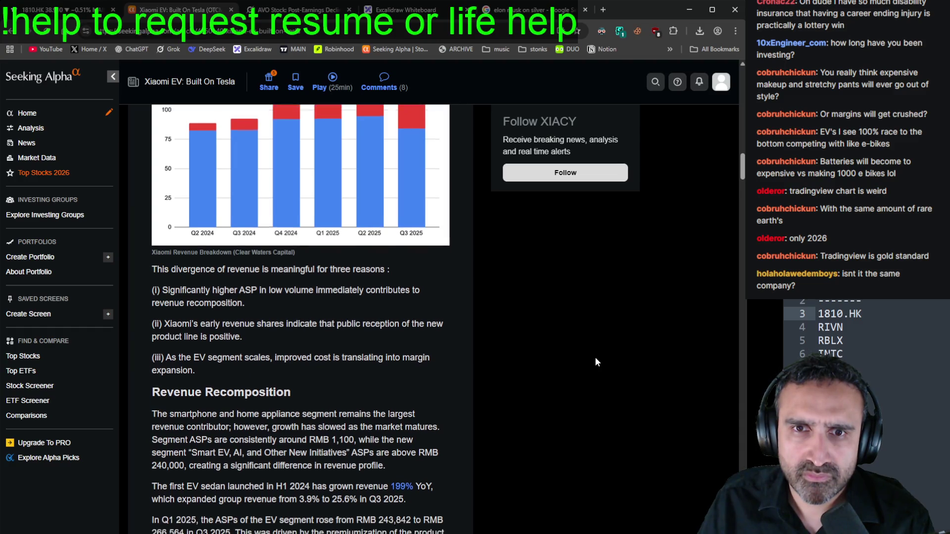
scroll(595, 357, down, 2)
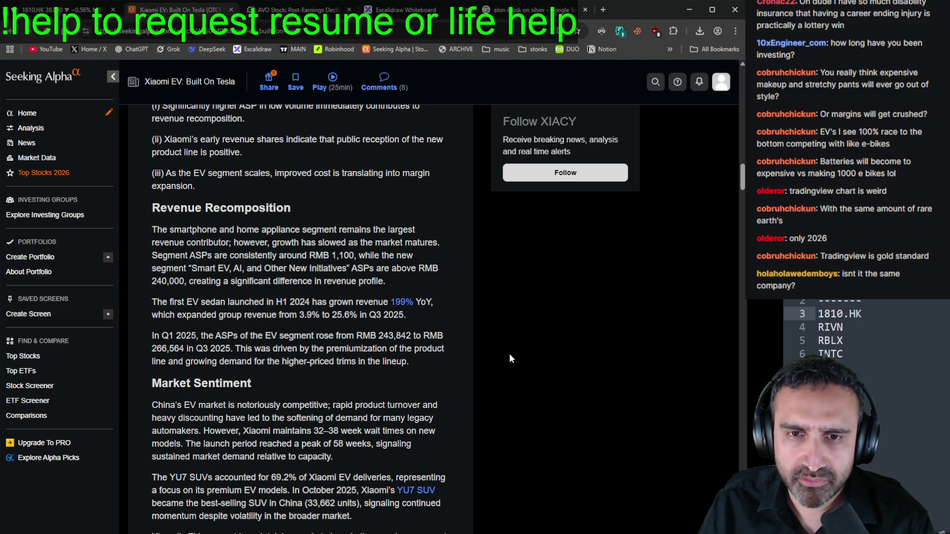
scroll(511, 356, down, 1)
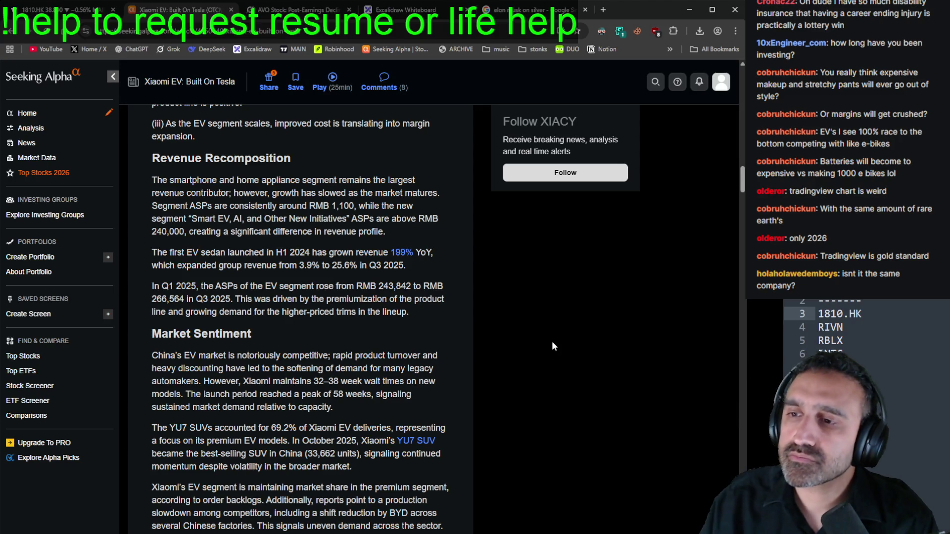
scroll(540, 357, down, 2)
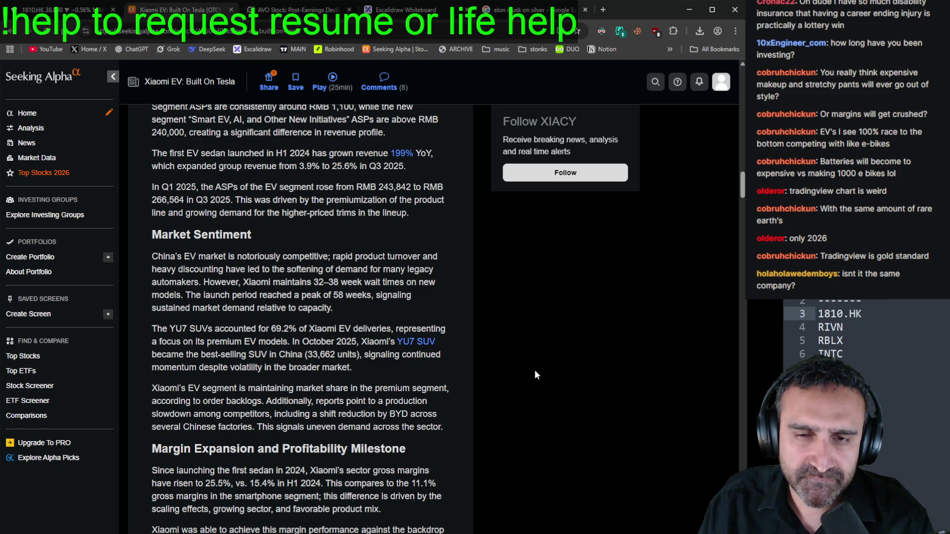
scroll(535, 371, down, 7)
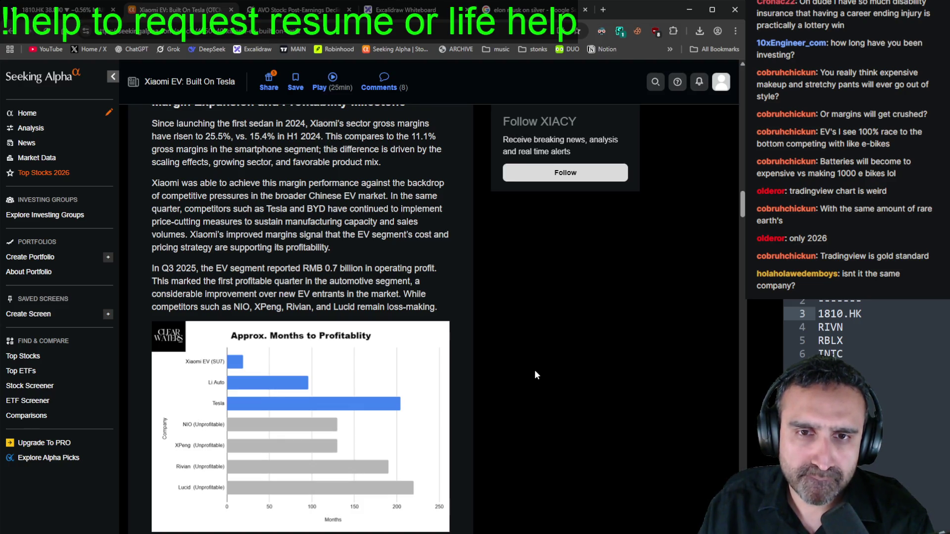
scroll(535, 375, down, 7)
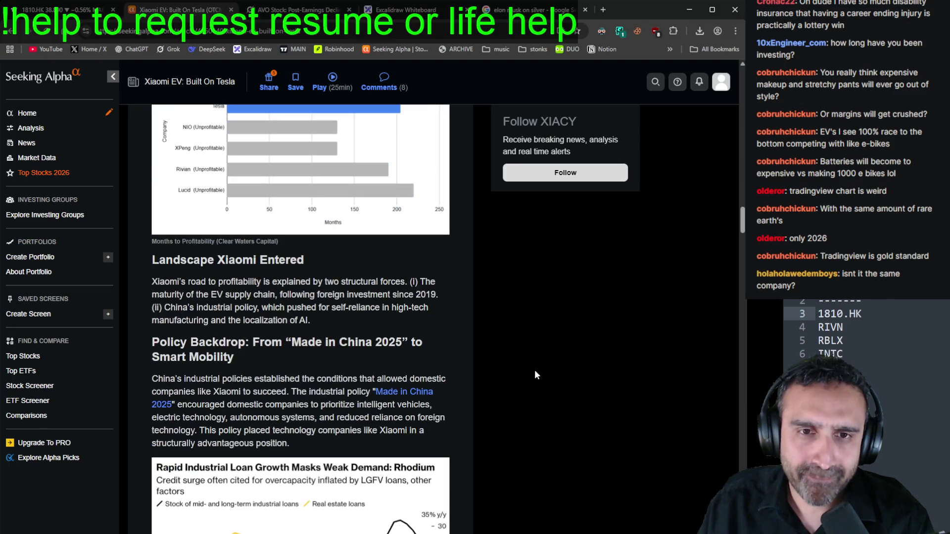
scroll(535, 374, down, 1)
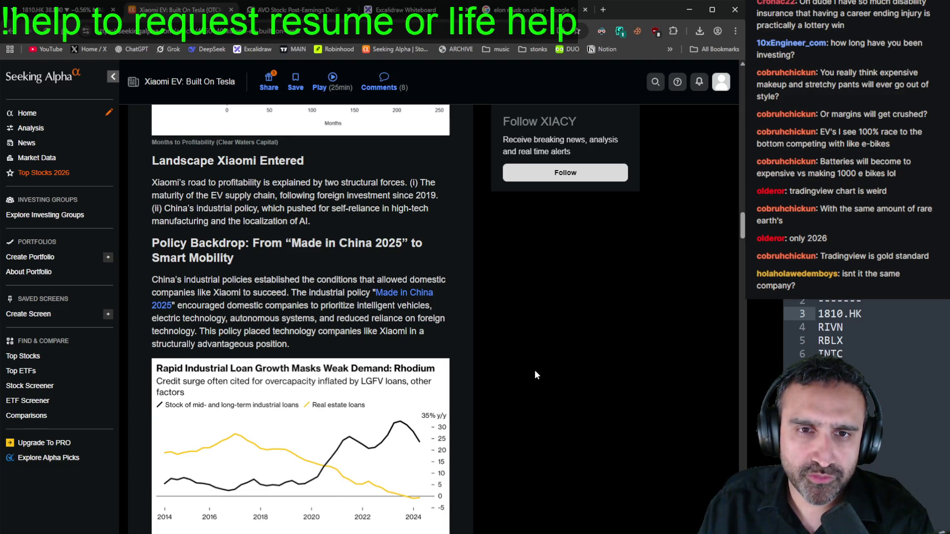
scroll(534, 372, down, 6)
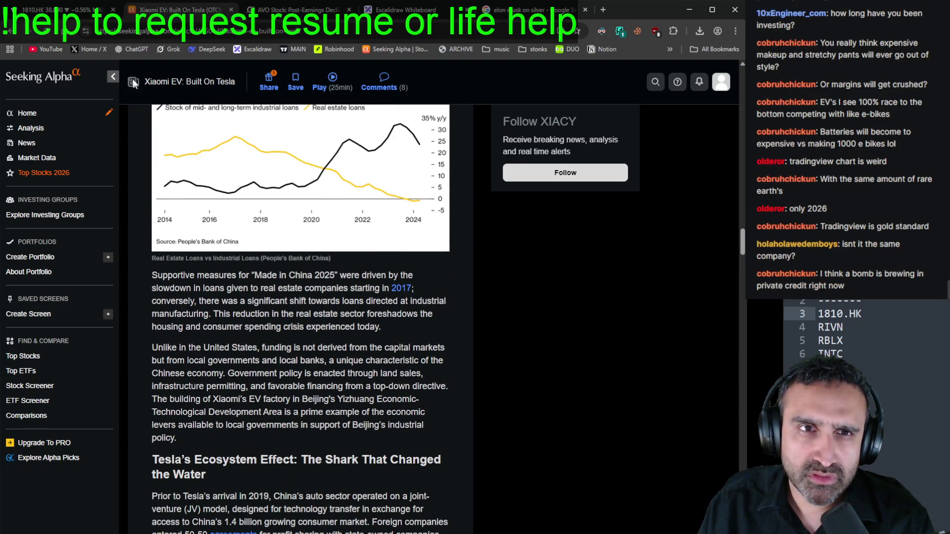
scroll(516, 369, down, 13)
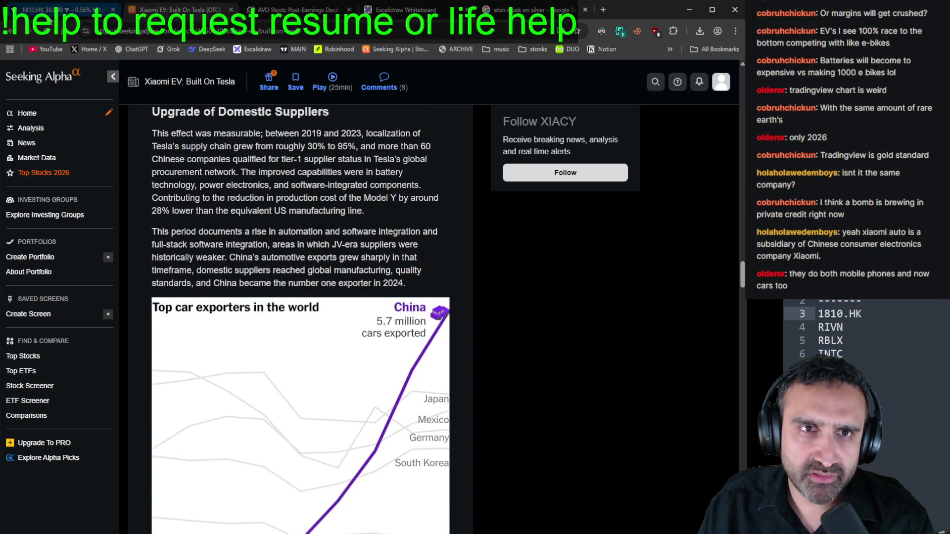
key(alt+Left)
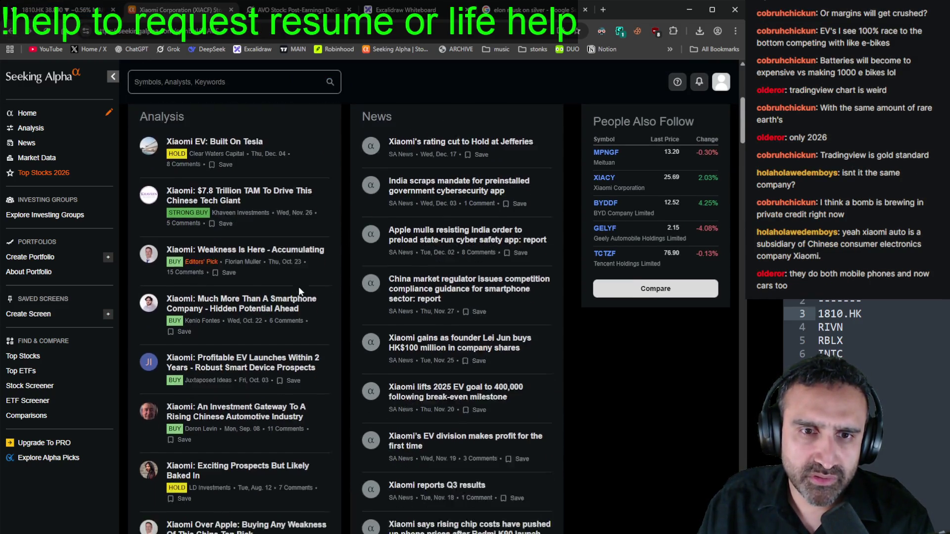
Step: Briefly reopen 'Xiaomi EV: Built On Tesla' and return to the Xiaomi stock page
scroll(298, 286, up, 1)
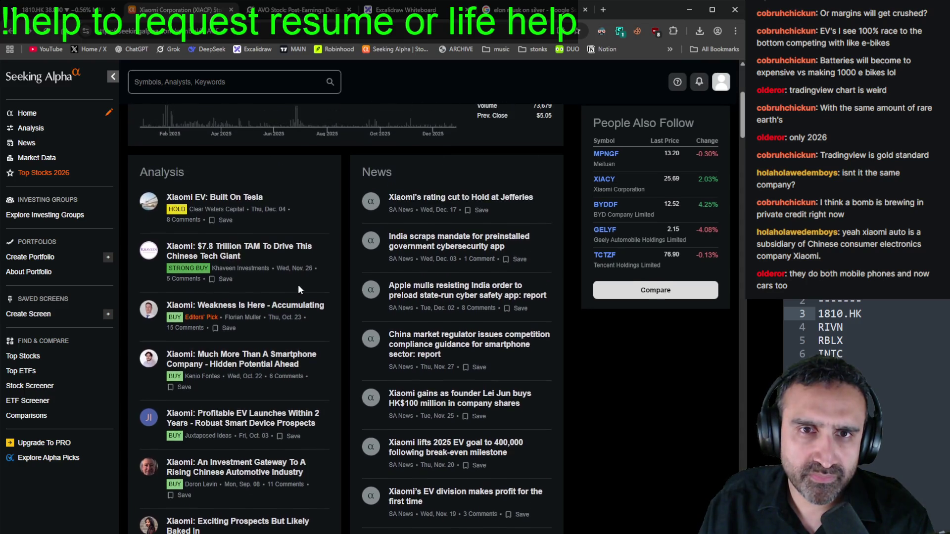
click(243, 197)
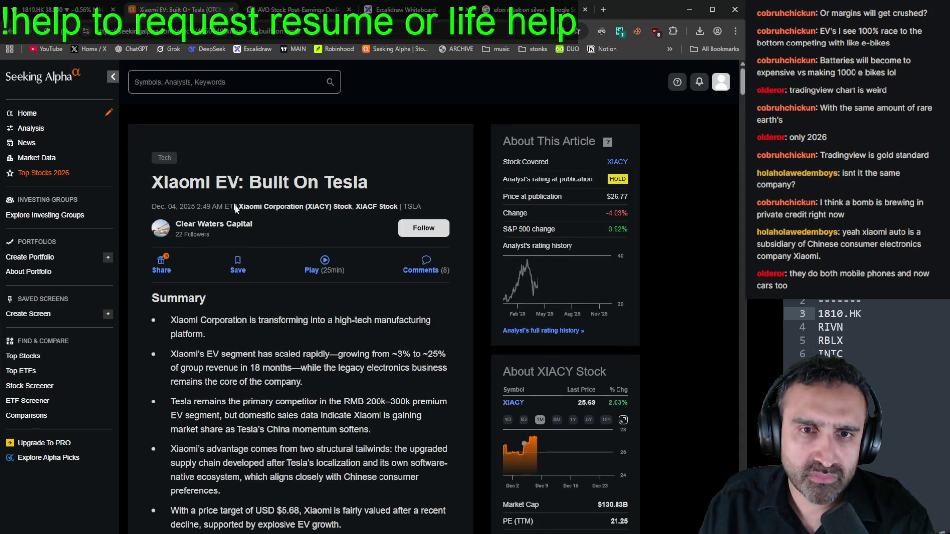
scroll(247, 218, down, 7)
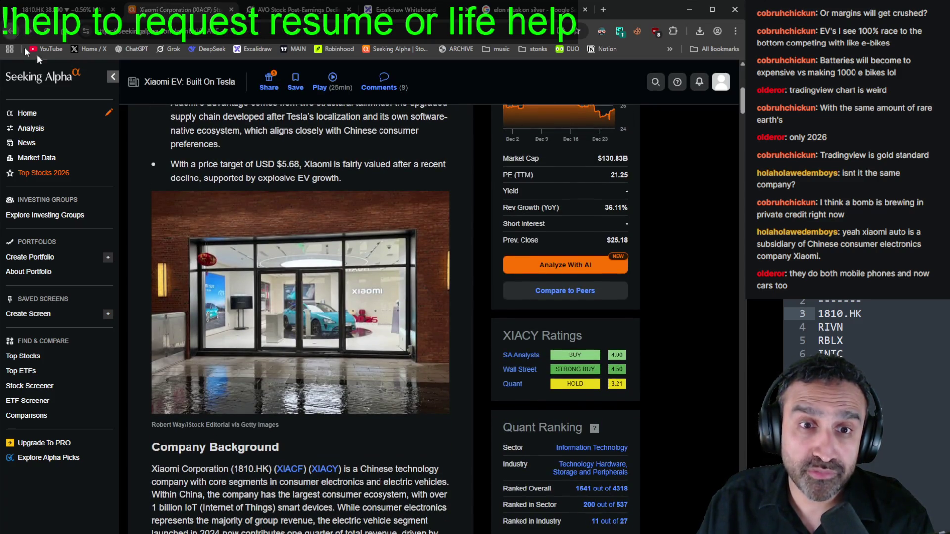
click(11, 30)
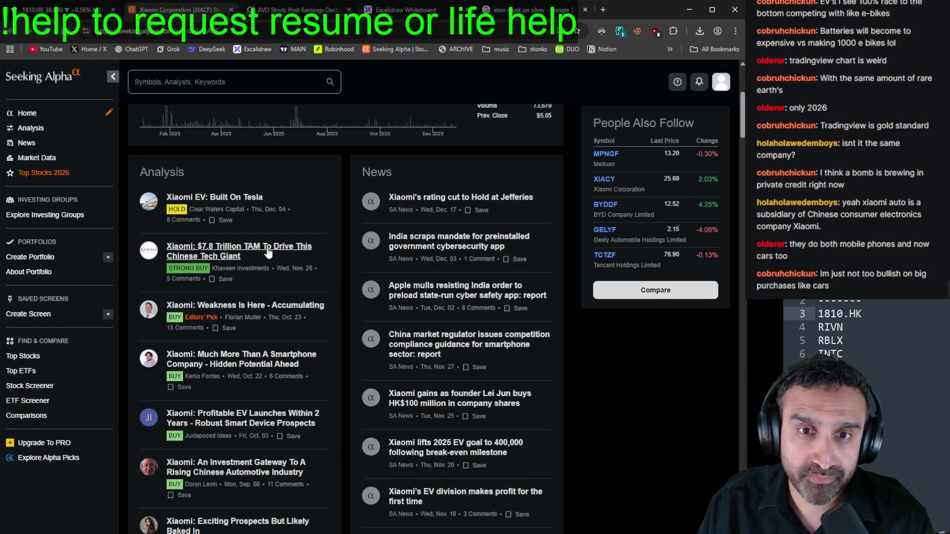
Step: Open the 'Xiaomi: $7.8 Trillion TAM' article, then bring up the 1810.HK chart
click(268, 253)
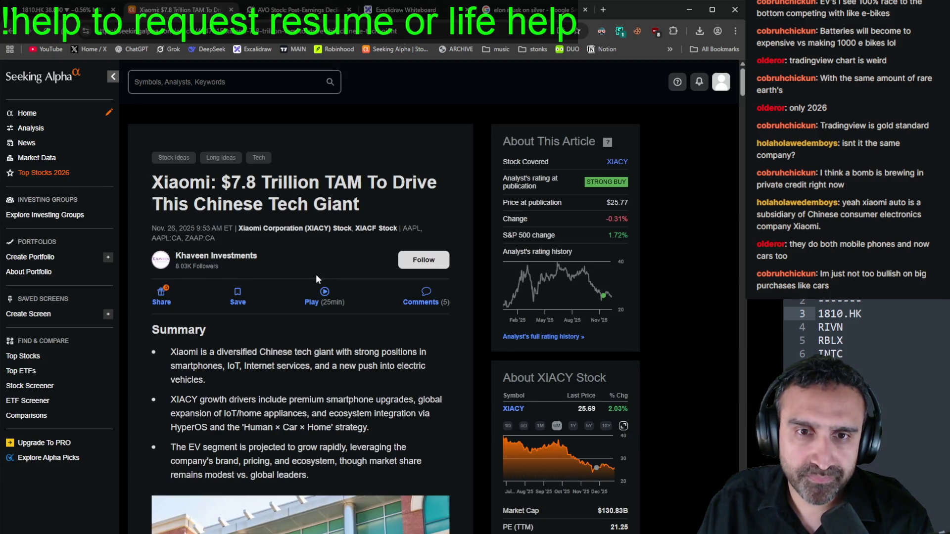
scroll(316, 279, down, 7)
scroll(316, 282, up, 6)
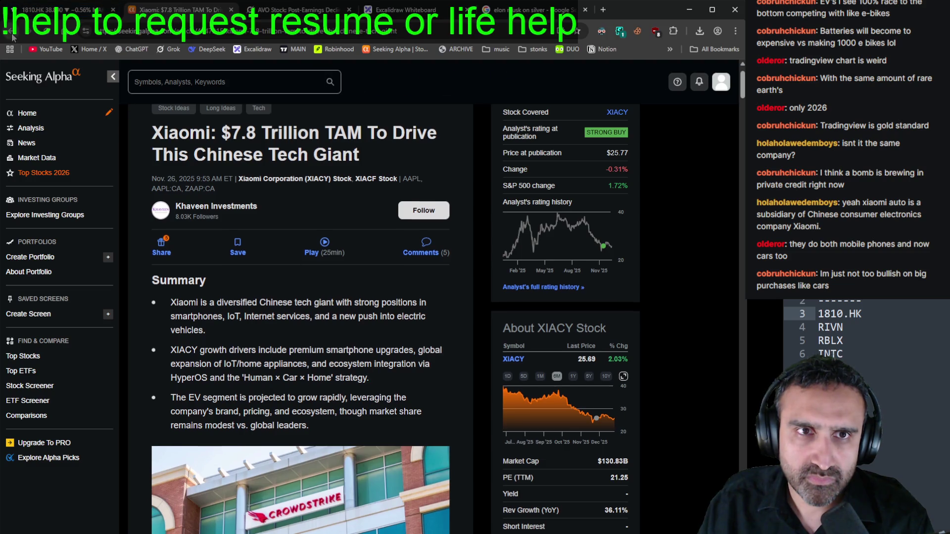
click(20, 19)
scroll(357, 328, up, 3)
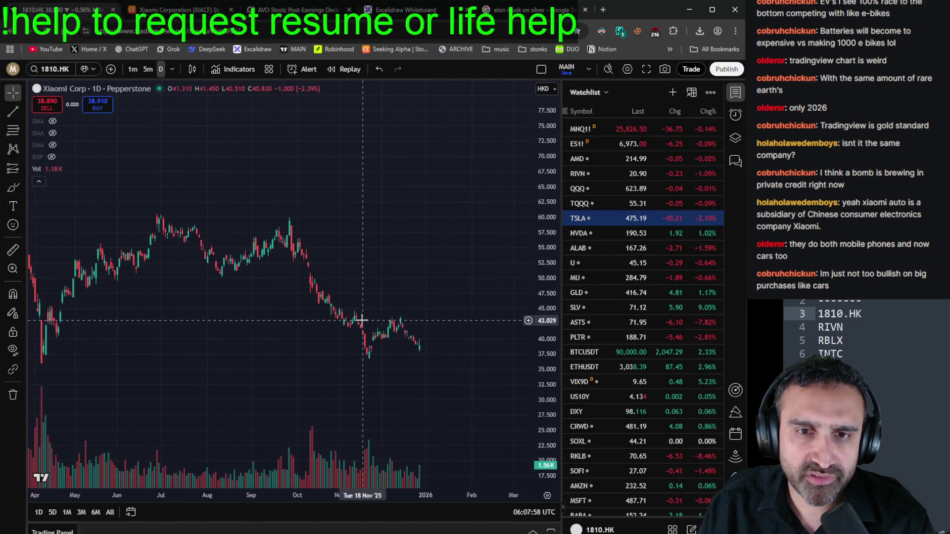
Step: Show 1810.HK as 5-minute bars spanning mid-November to late December, then return to Seeking Alpha
scroll(425, 284, up, 5)
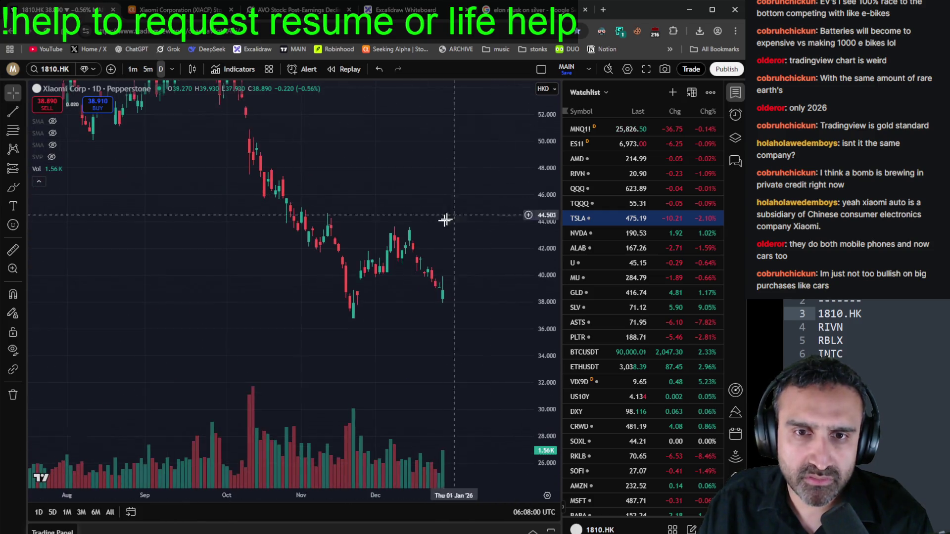
click(52, 512)
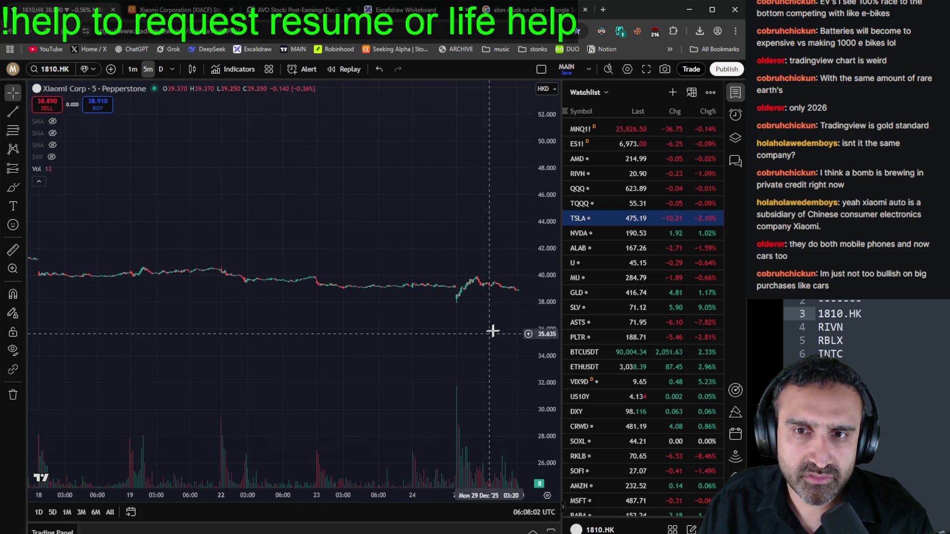
drag(536, 243, 537, 225)
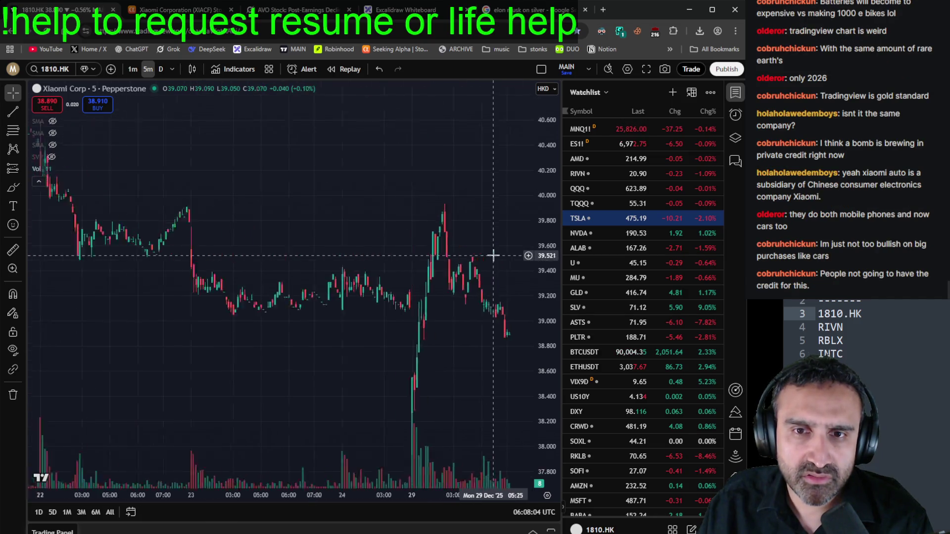
drag(485, 421, 475, 422)
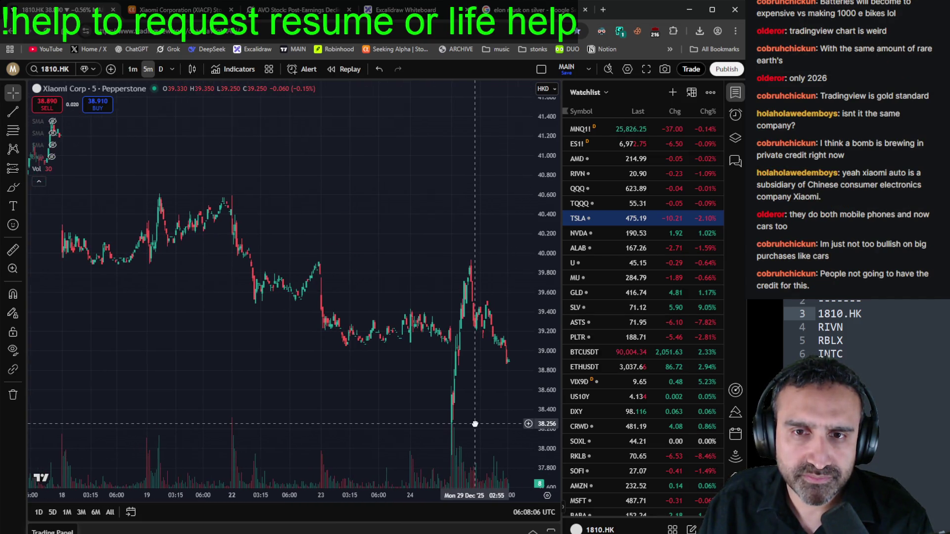
scroll(233, 416, down, 5)
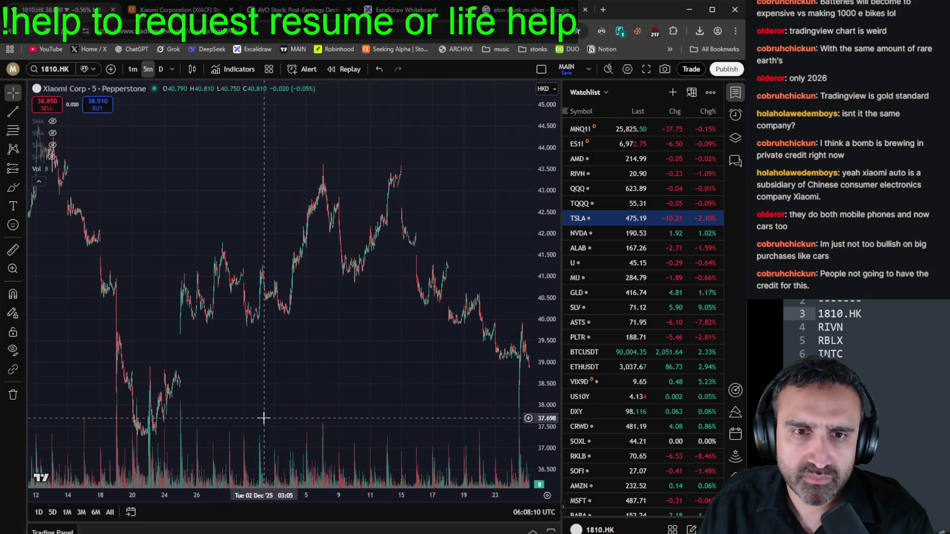
scroll(264, 418, up, 3)
scroll(265, 417, down, 3)
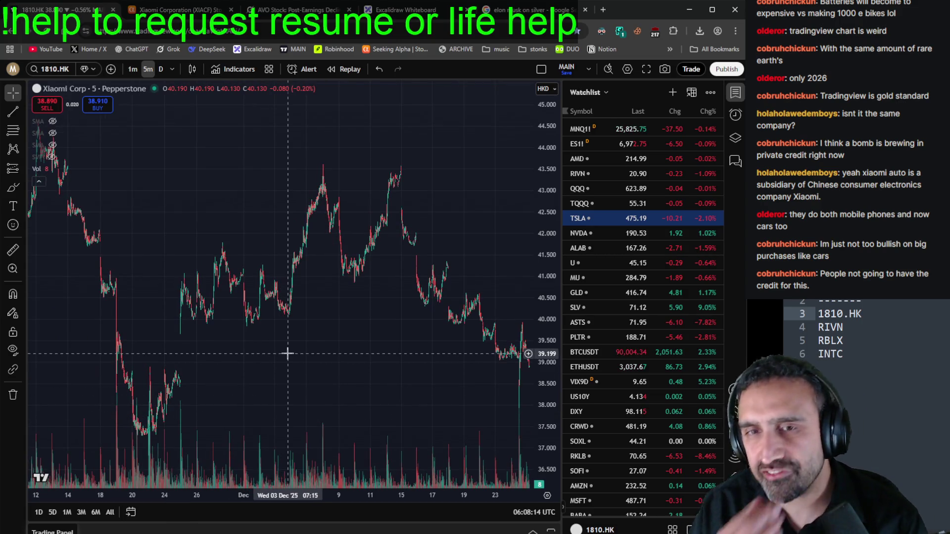
click(178, 9)
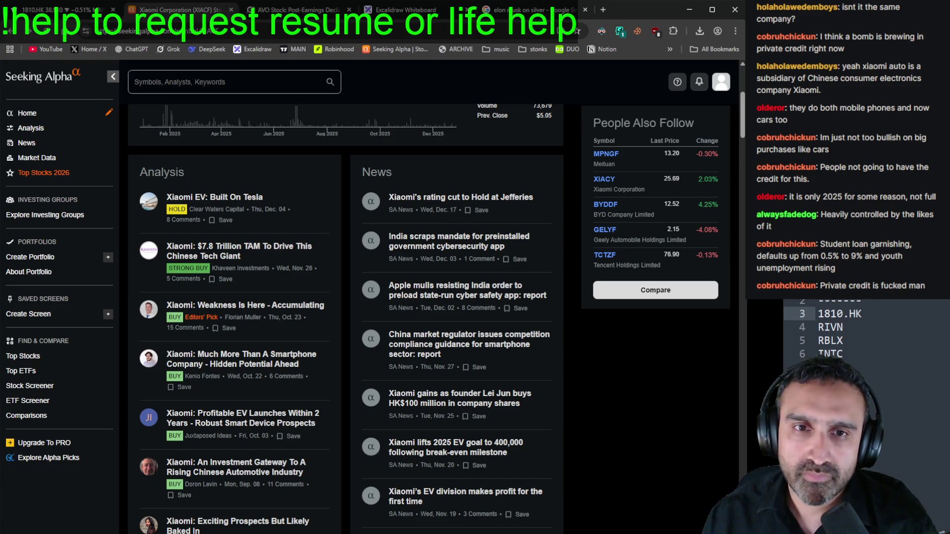
Step: Browse the XIACF page's Analysis and News lists, then go back to the Xiaomi chart tab
scroll(338, 317, down, 2)
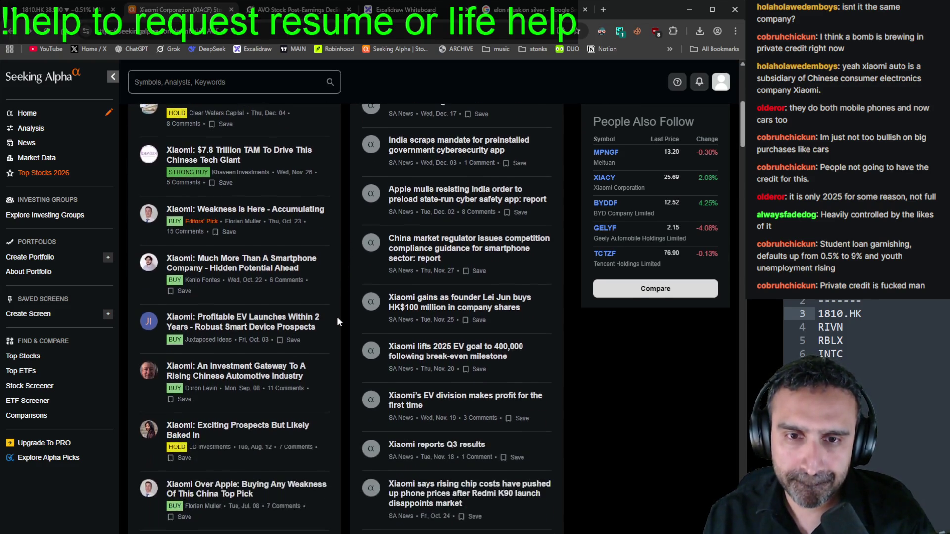
scroll(339, 322, down, 2)
scroll(339, 318, up, 9)
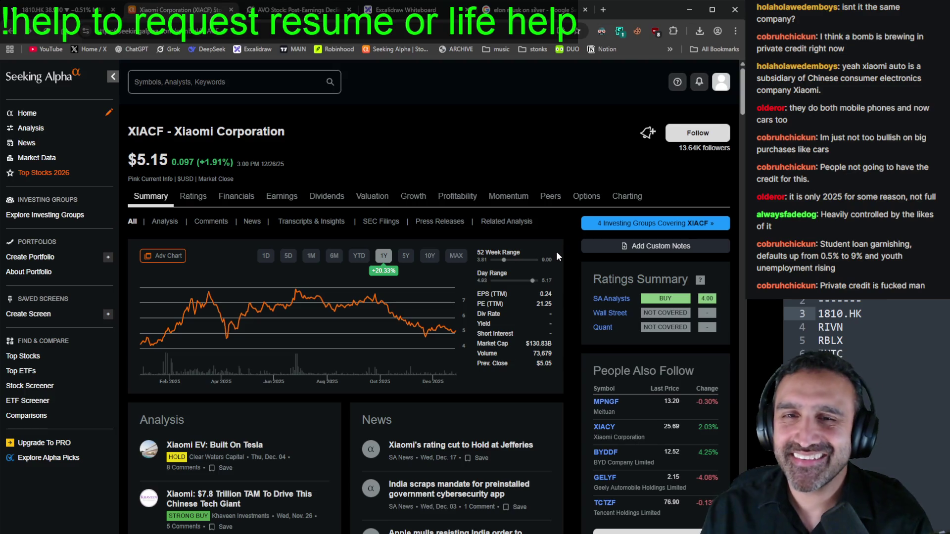
scroll(404, 219, down, 4)
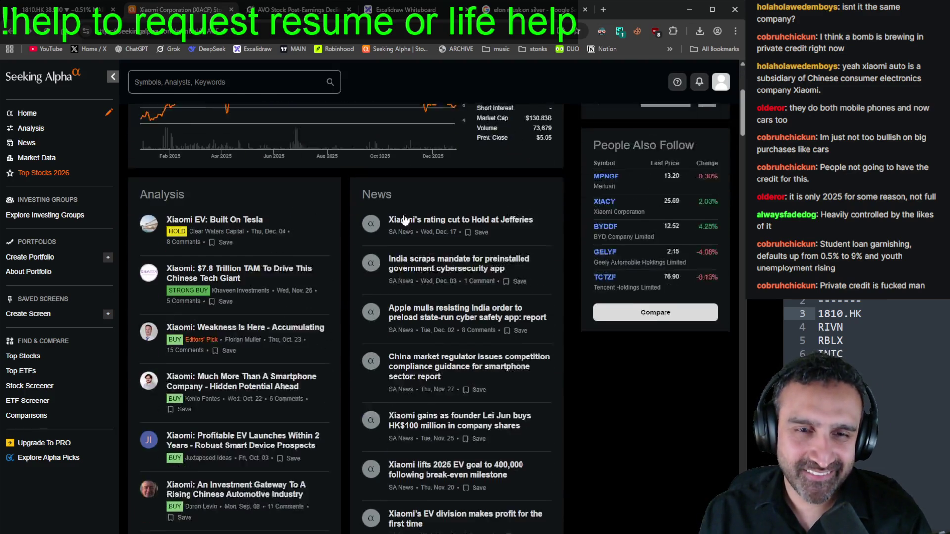
scroll(360, 278, down, 6)
scroll(356, 287, up, 4)
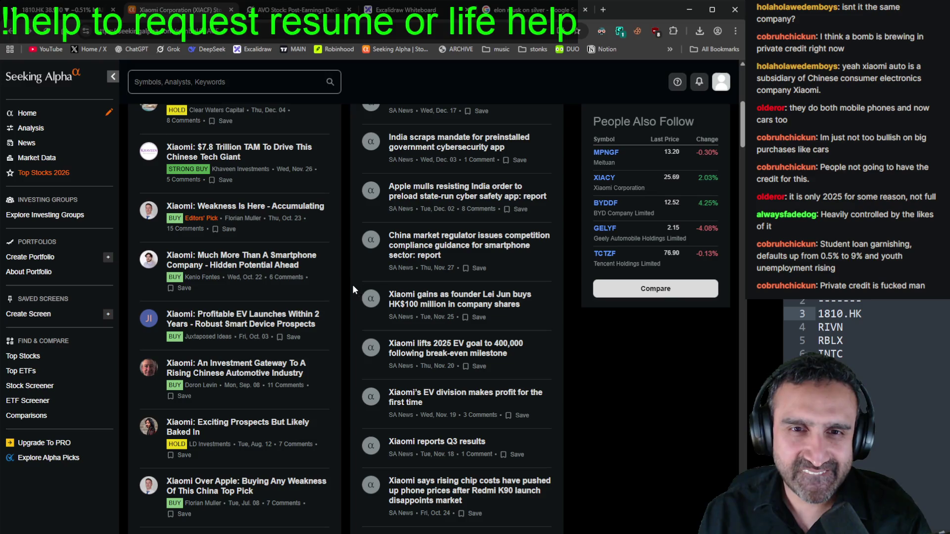
scroll(346, 274, up, 5)
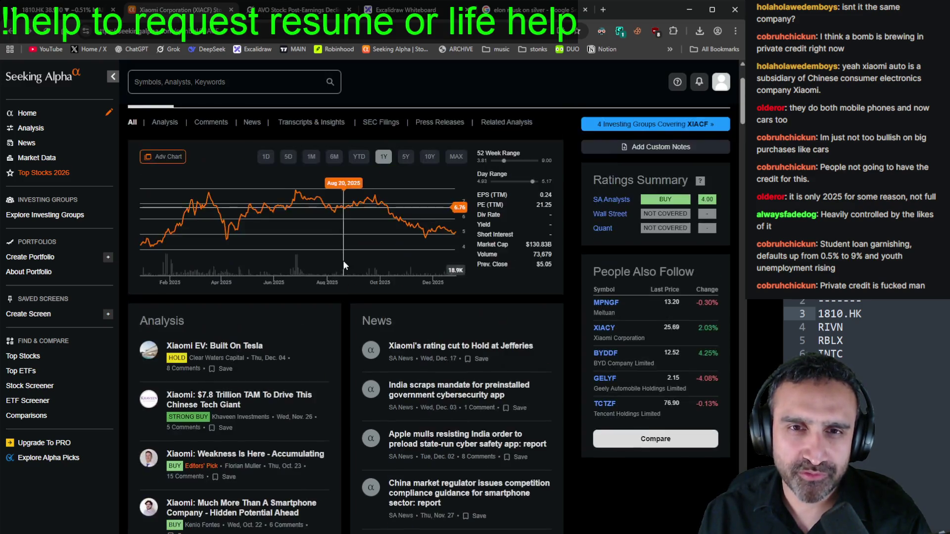
scroll(343, 260, up, 2)
key(ctrl+1)
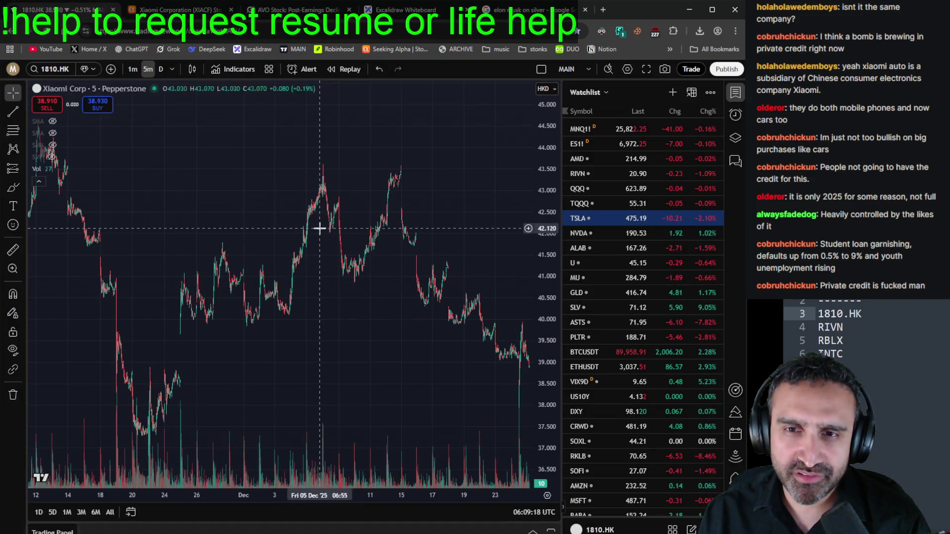
Step: Zoom the 5-minute 1810.HK chart, then choose All to show its full daily history
scroll(319, 229, up, 6)
scroll(321, 230, down, 3)
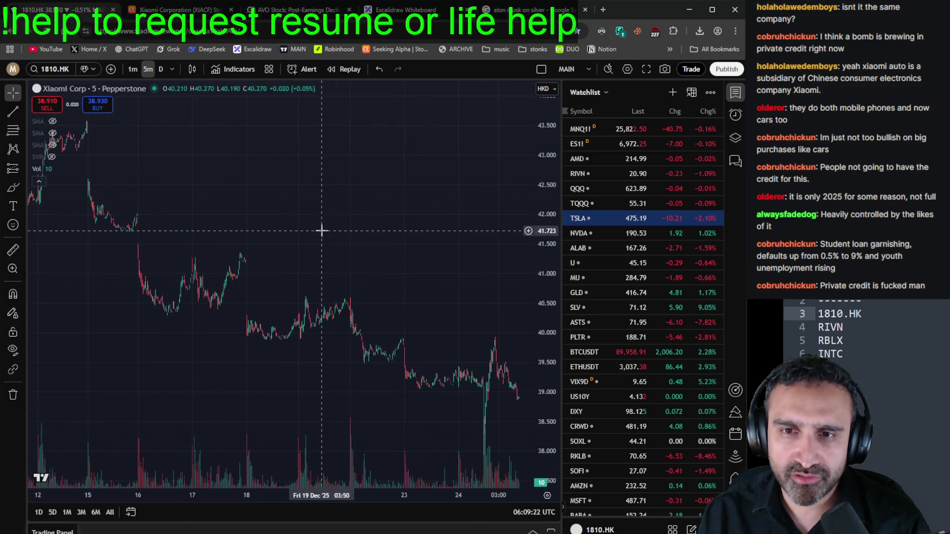
scroll(312, 241, down, 3)
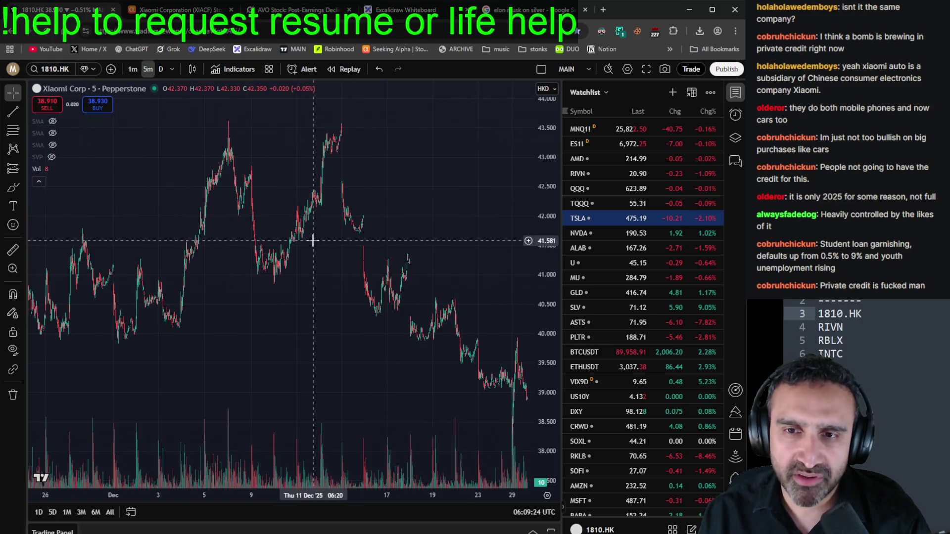
scroll(313, 241, down, 2)
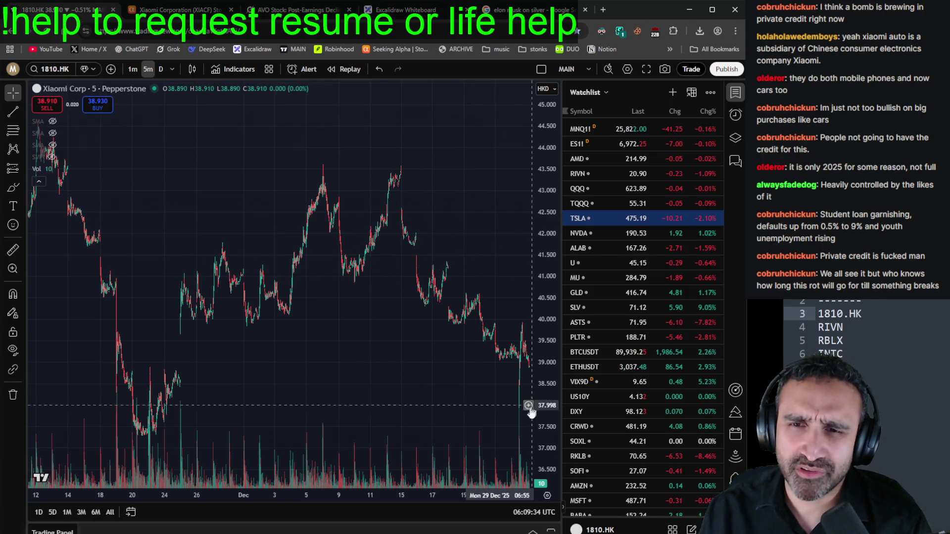
click(109, 515)
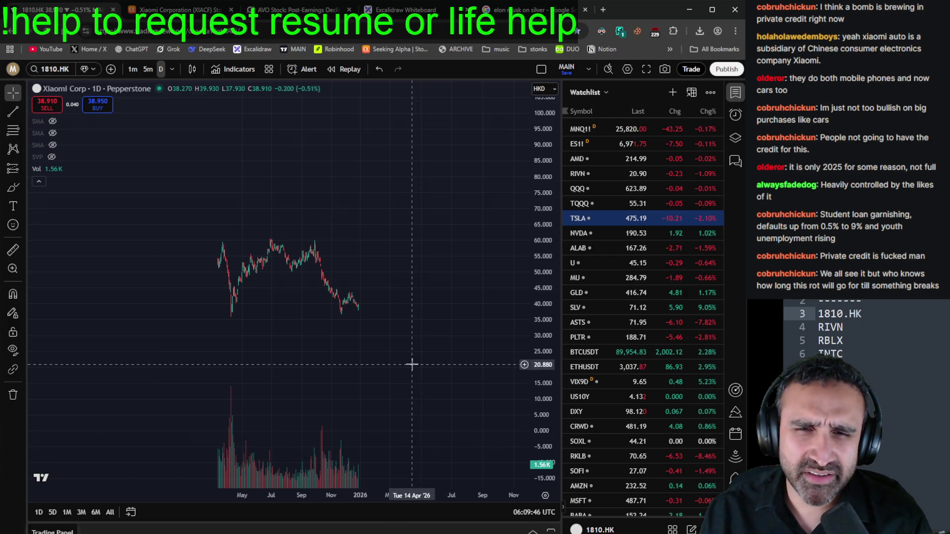
Step: Zoom the 1810.HK daily chart to Aug–Dec 2025 with room past the latest bar, then select 1810.HK in the notes
scroll(401, 346, up, 3)
scroll(423, 351, up, 5)
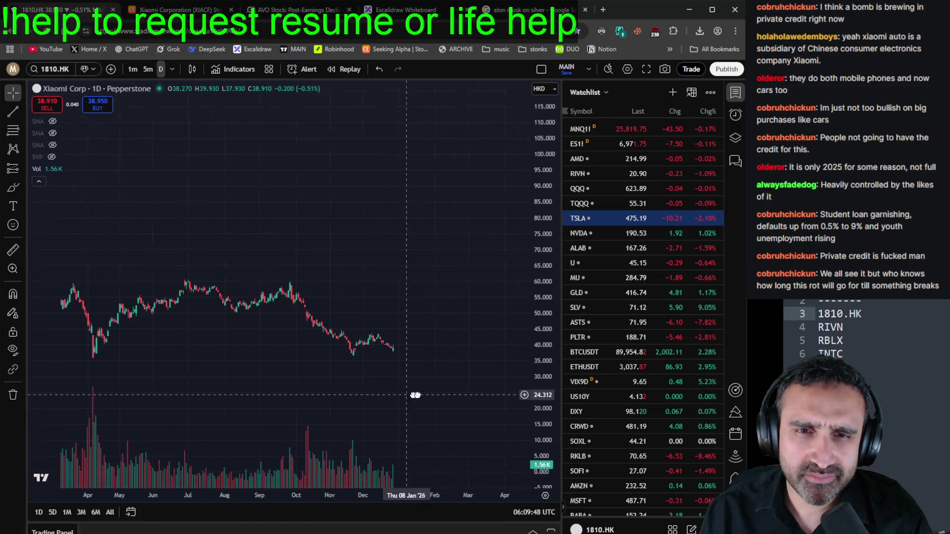
mouse_move(451, 218)
mouse_down()
mouse_move(284, 396)
mouse_move(289, 339)
mouse_up()
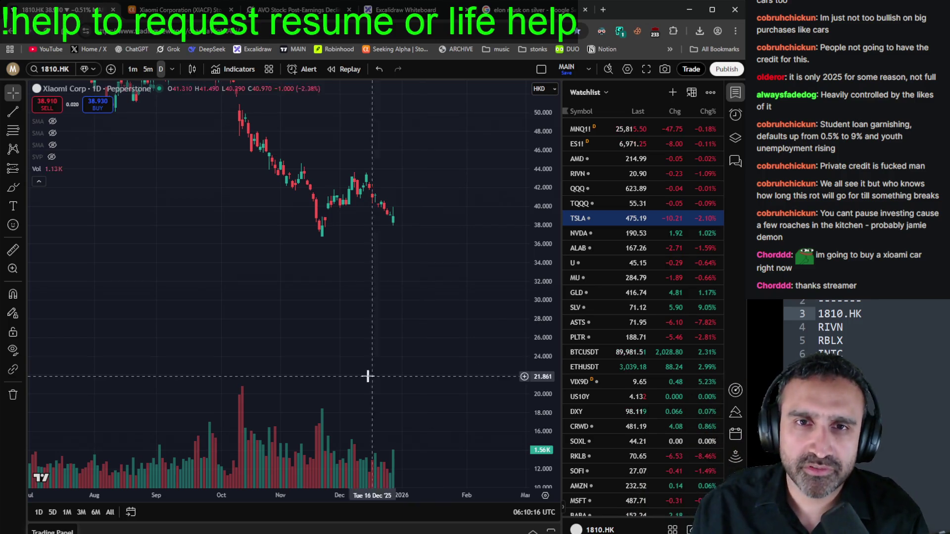
drag(903, 324, 916, 301)
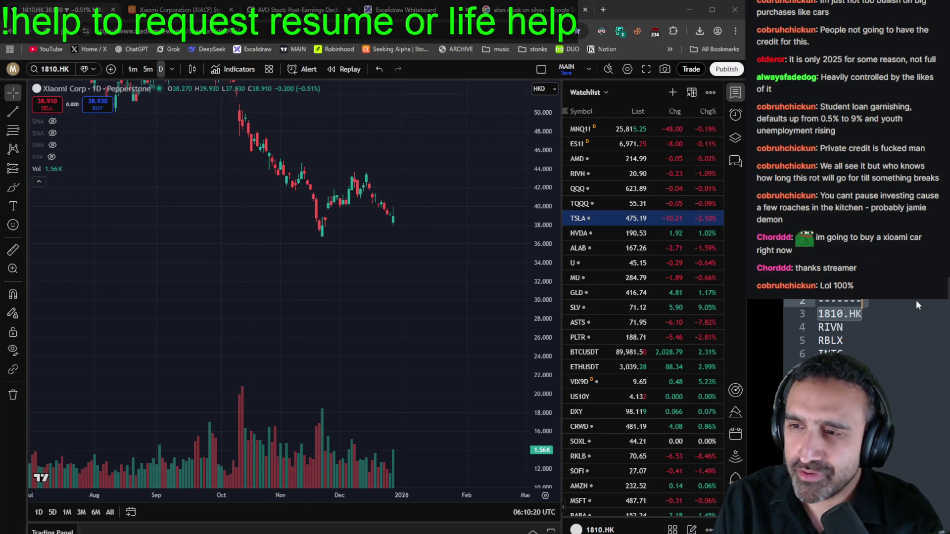
Step: Delete the 1810.HK line from the ticker notes and copy the RIVN ticker
key(BackSpace)
double_click(830, 314)
key(ctrl+c)
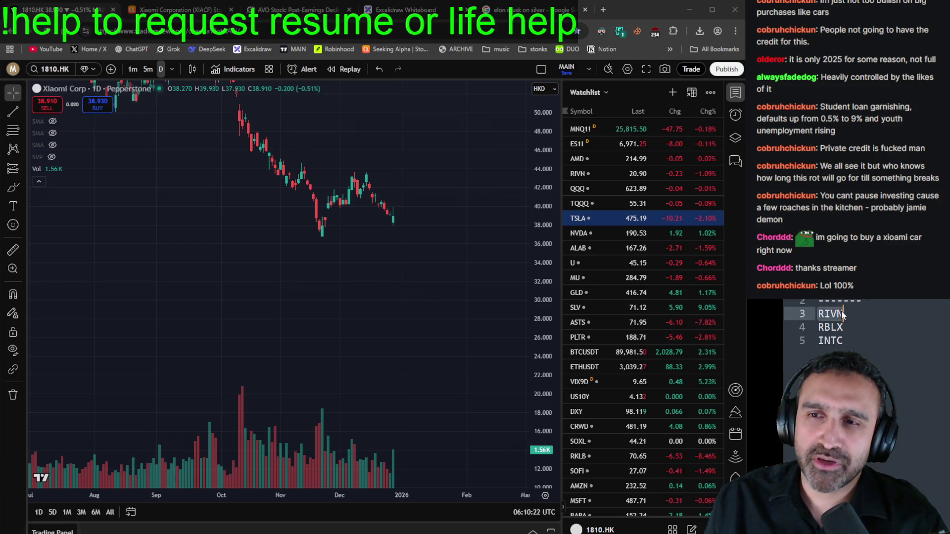
Step: Load the Rivian (RIVN) daily chart by pasting RIVN into the symbol search
click(51, 72)
key(ctrl+v)
key(Return)
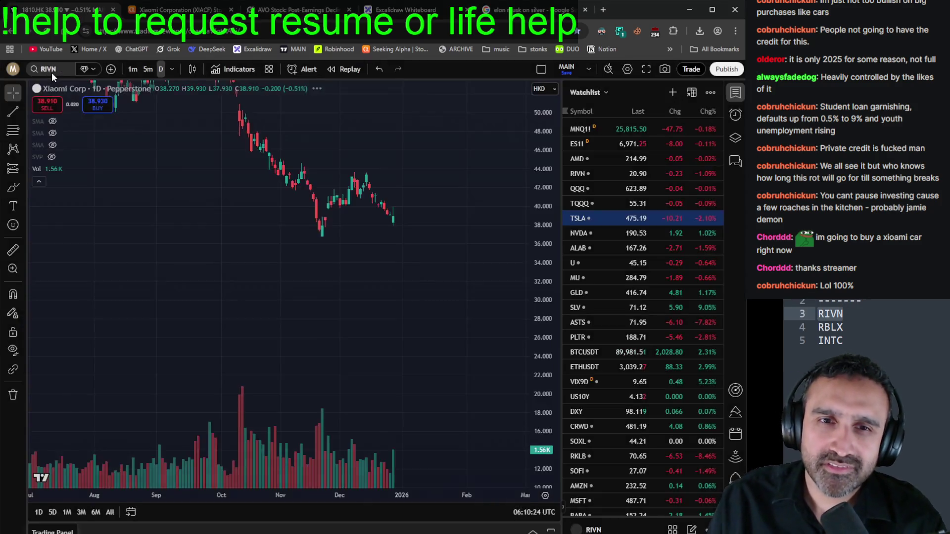
scroll(335, 293, down, 3)
scroll(337, 293, up, 5)
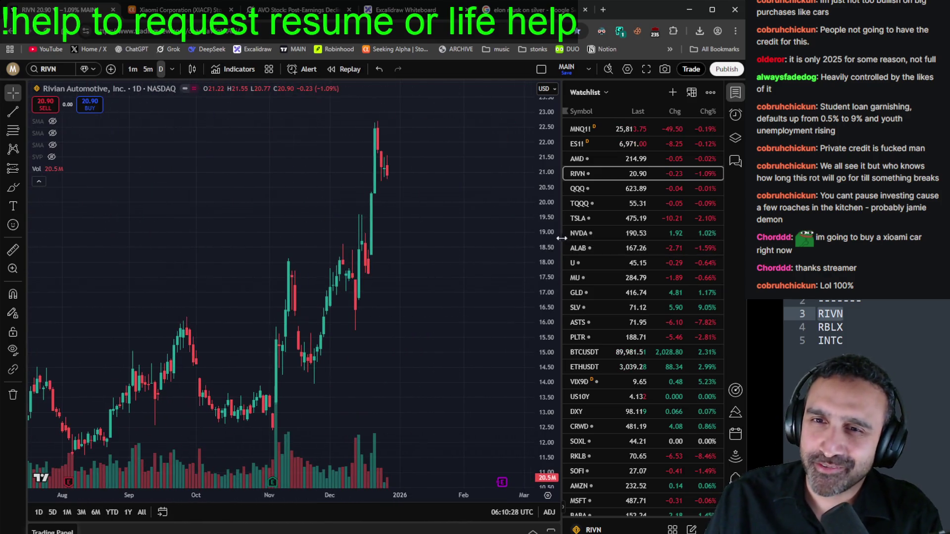
Step: Zoom the RIVN daily chart in and out, settling on the mid-2023 to present view
scroll(420, 396, down, 4)
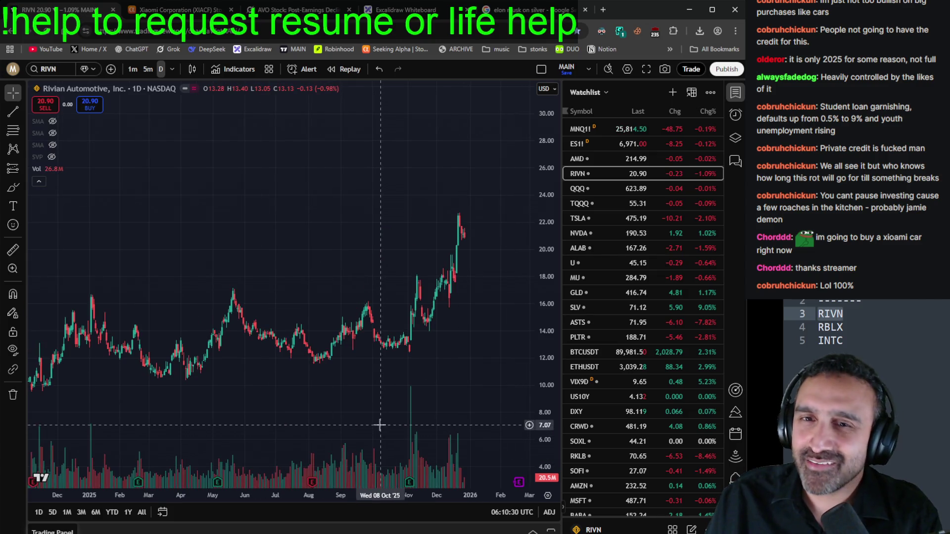
scroll(378, 428, up, 3)
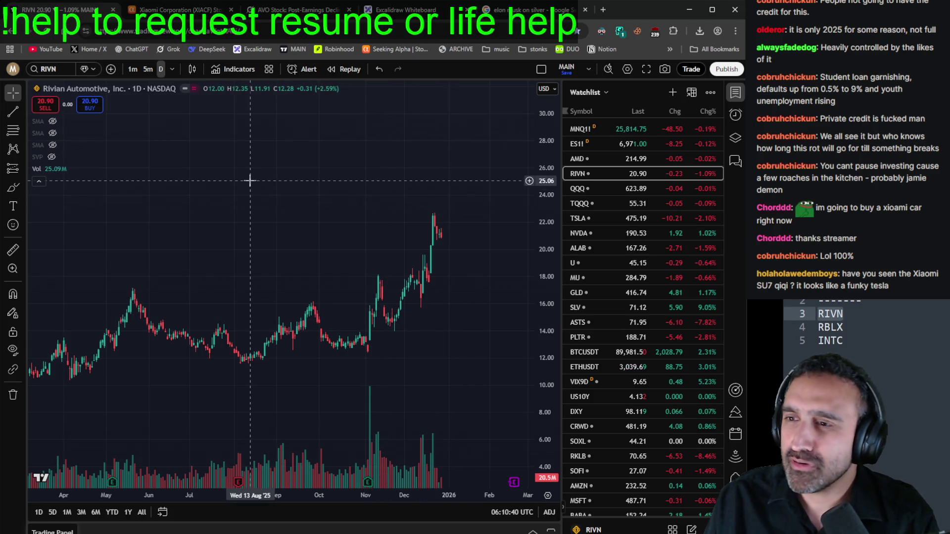
scroll(250, 180, down, 5)
scroll(292, 195, up, 5)
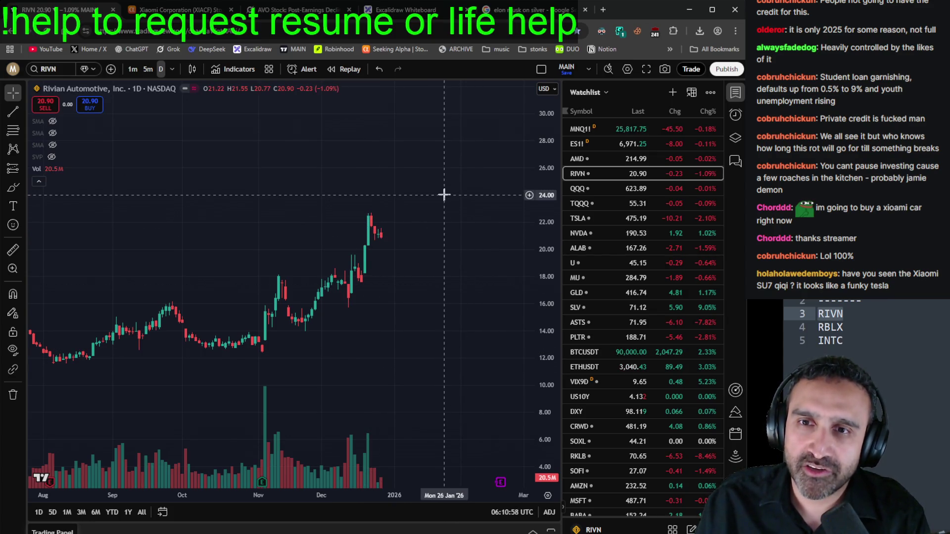
scroll(501, 195, down, 5)
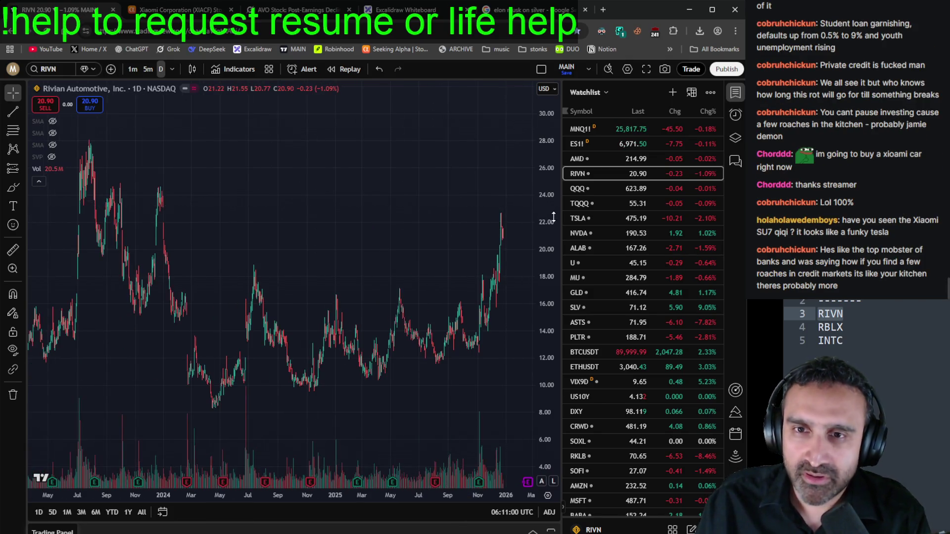
scroll(526, 374, up, 2)
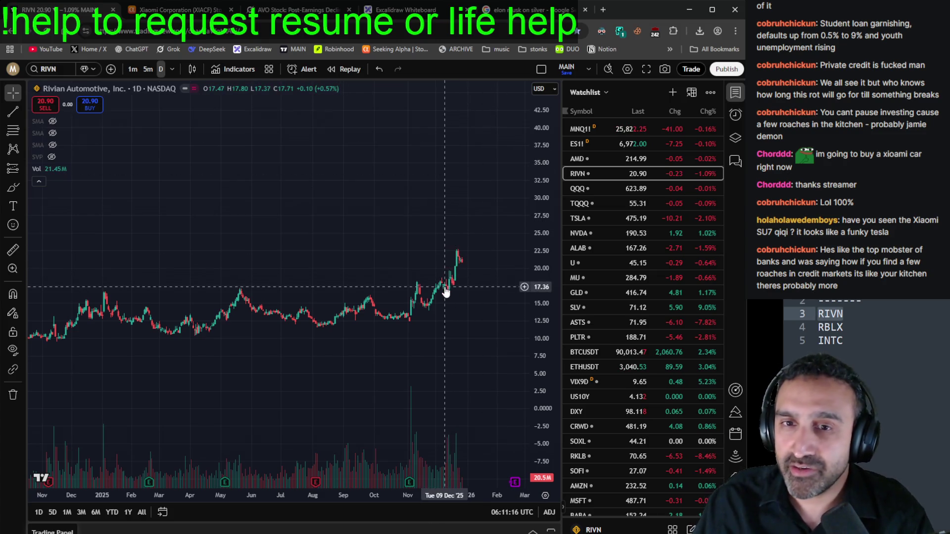
scroll(452, 291, up, 1)
scroll(451, 291, up, 4)
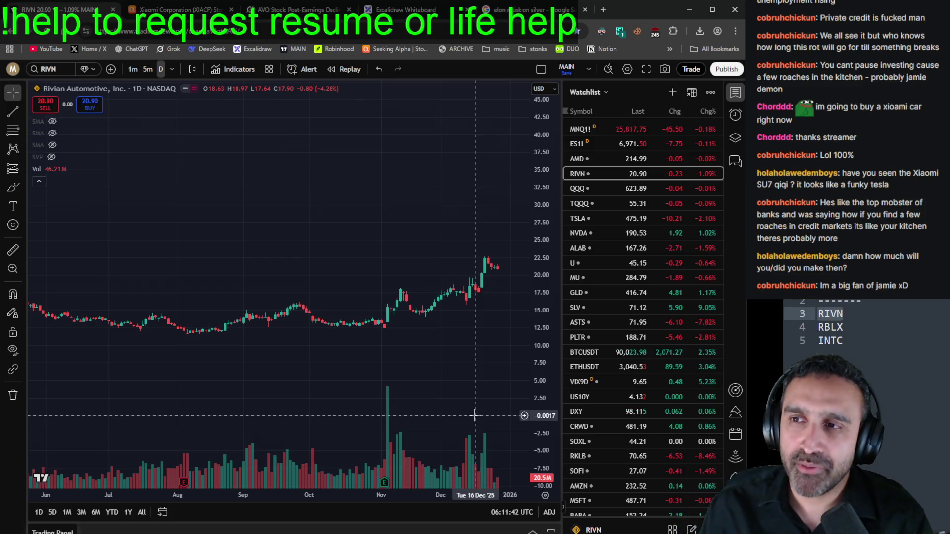
scroll(399, 259, down, 4)
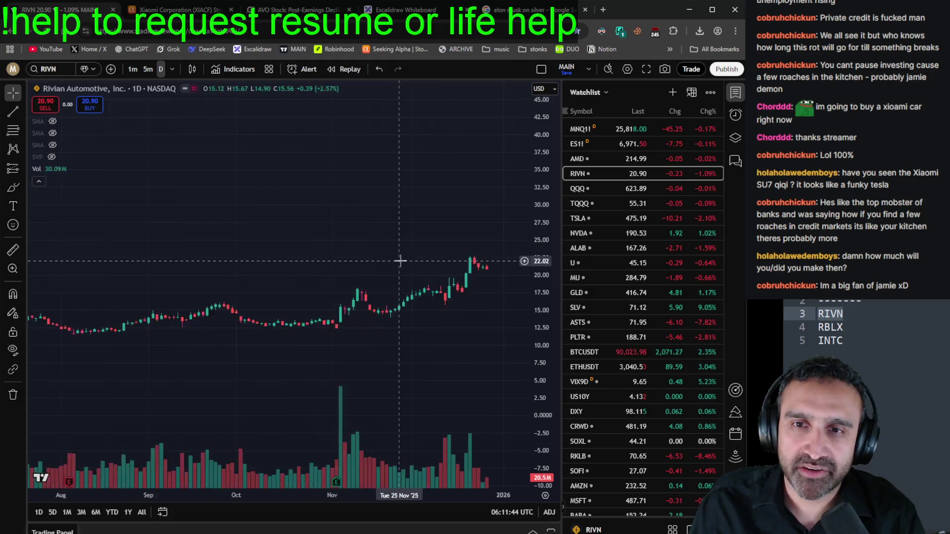
scroll(465, 198, down, 3)
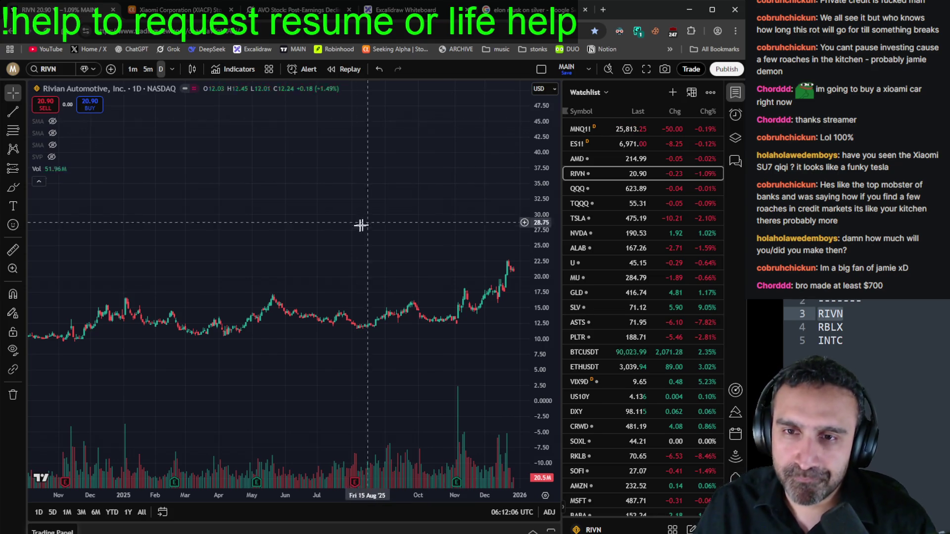
scroll(381, 224, down, 5)
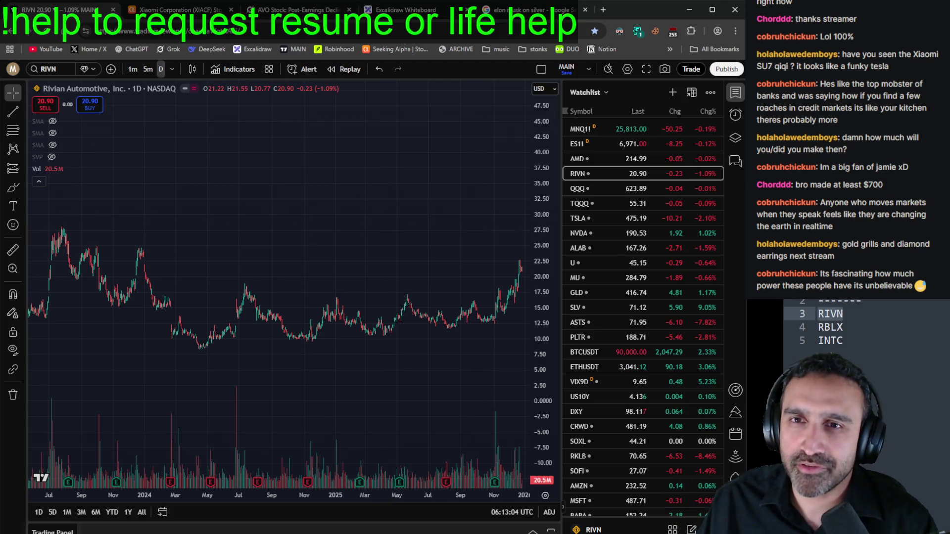
click(604, 11)
Step: Search Google Images for 'iced out keanu reeves'
text(iced out ke)
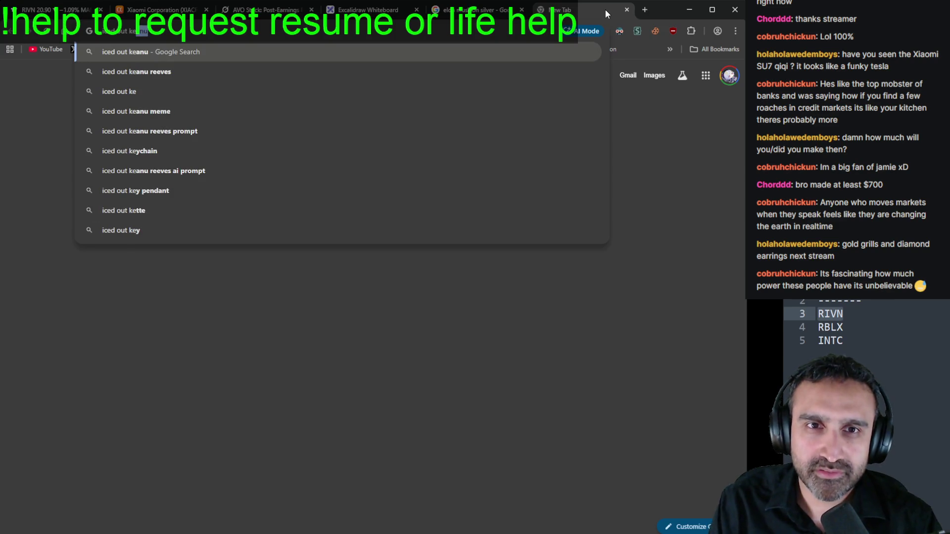
key(Down)
key(Return)
click(157, 117)
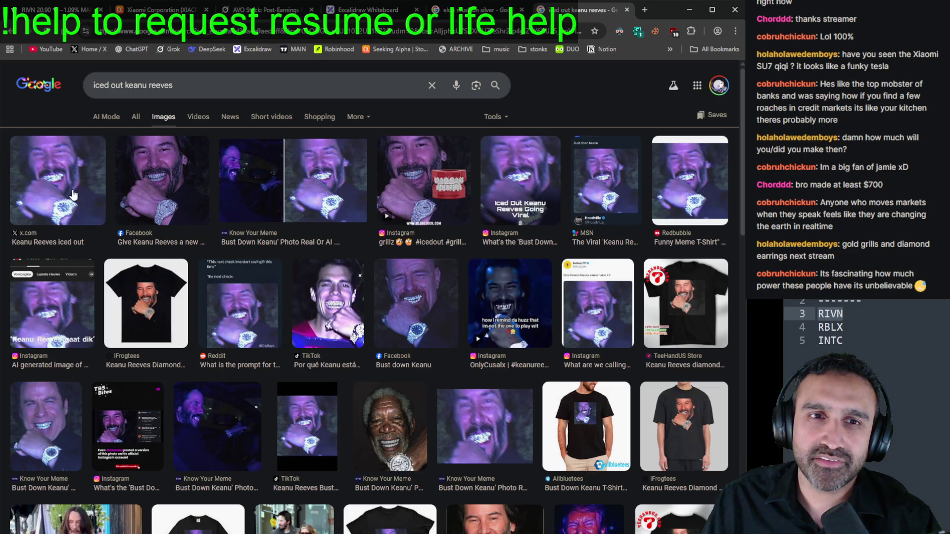
Step: Preview the first image, close the tab, and leave space past the latest RIVN candle
click(73, 195)
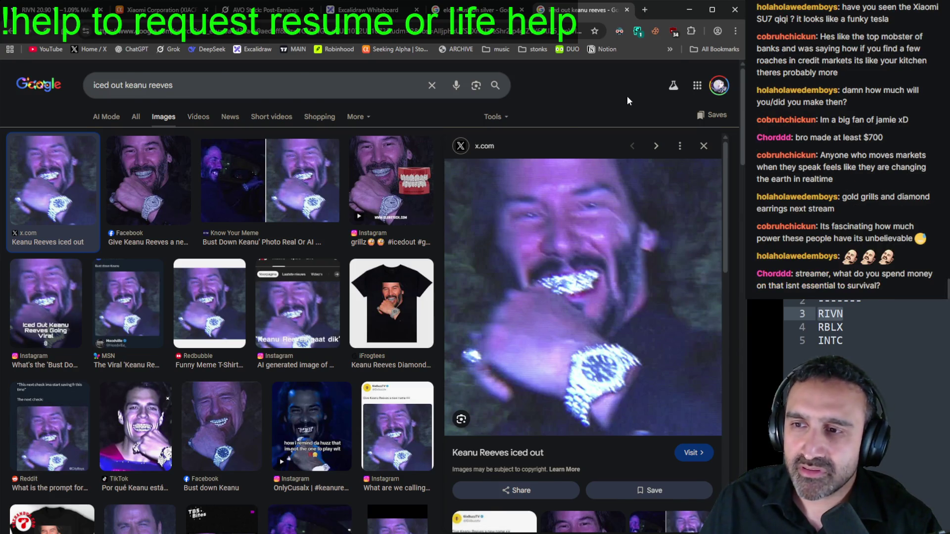
key(ctrl+w)
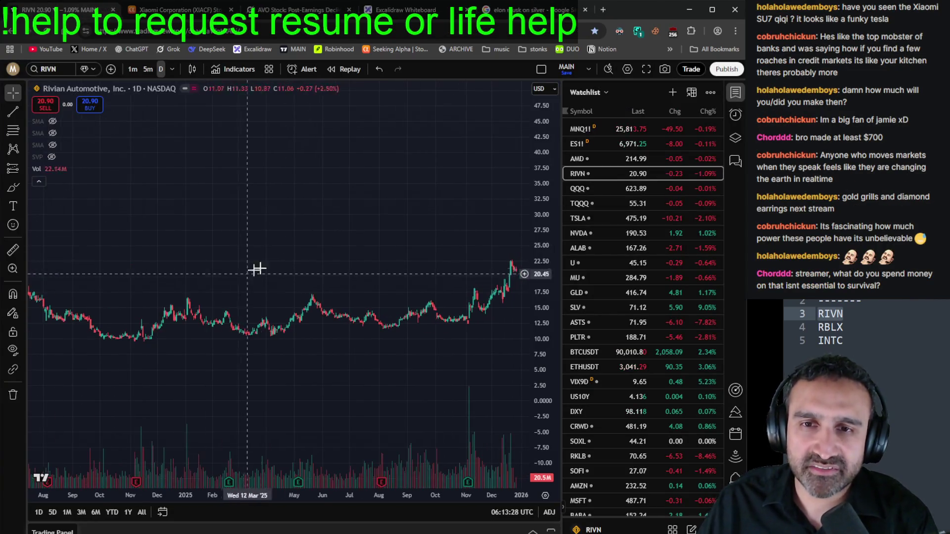
drag(438, 247, 370, 260)
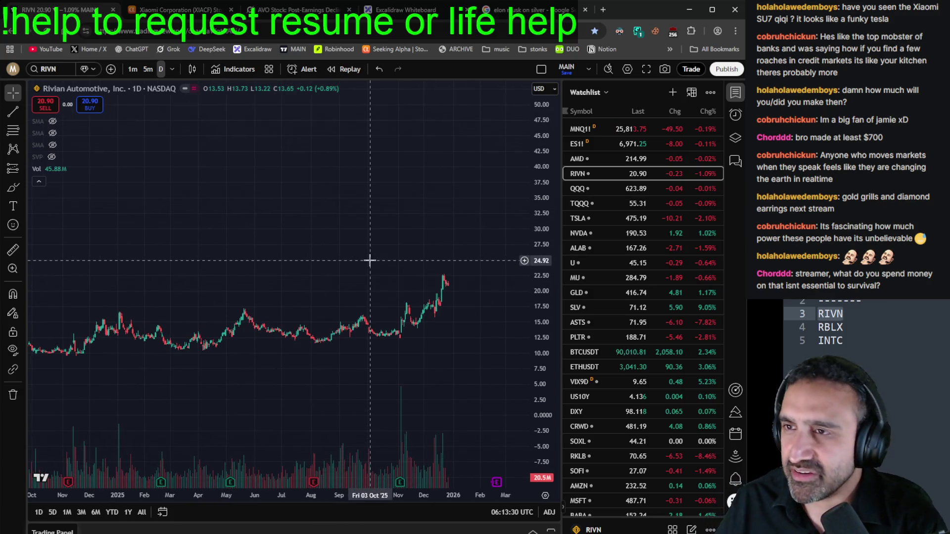
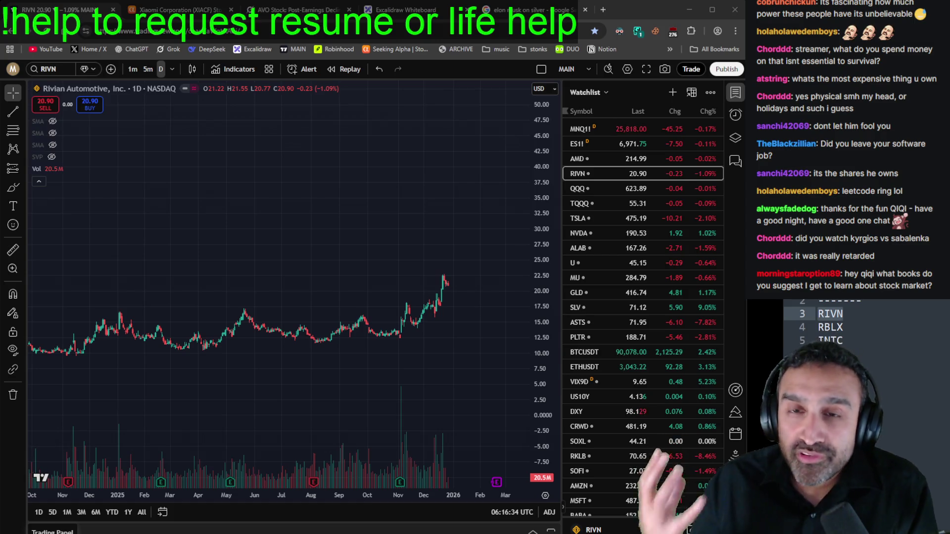
Step: In a new Grok chat, ask who was the investor/sponsor behind the Sabalenka/Kyrgios match
click(297, 9)
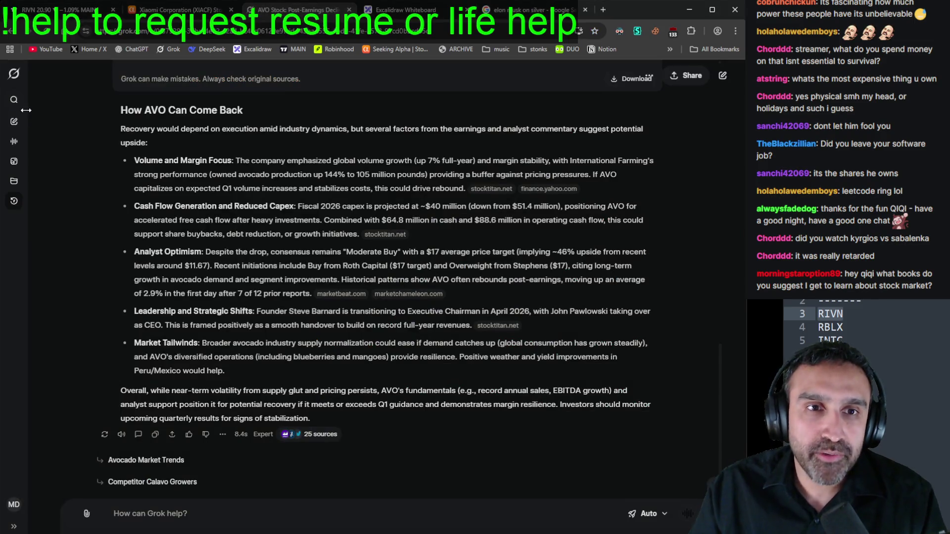
click(14, 123)
text(who)
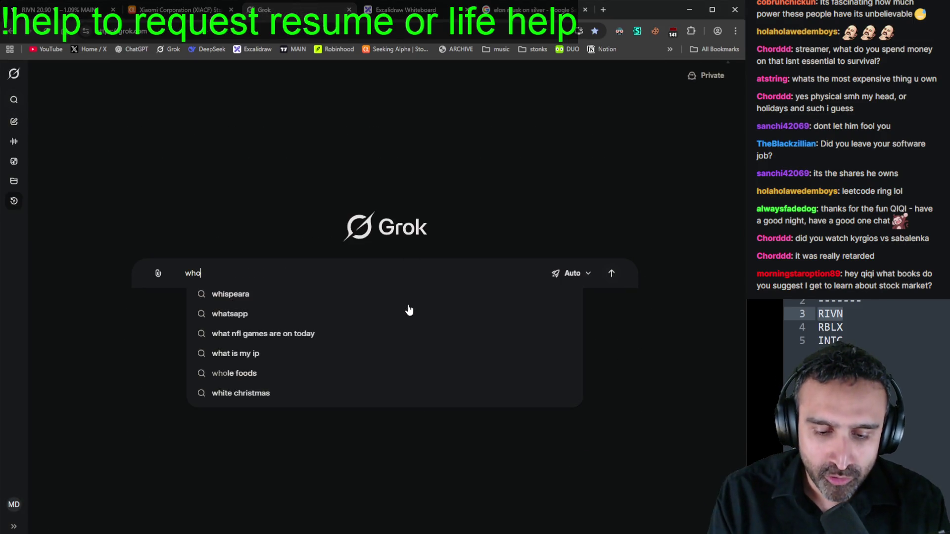
text( was the inv)
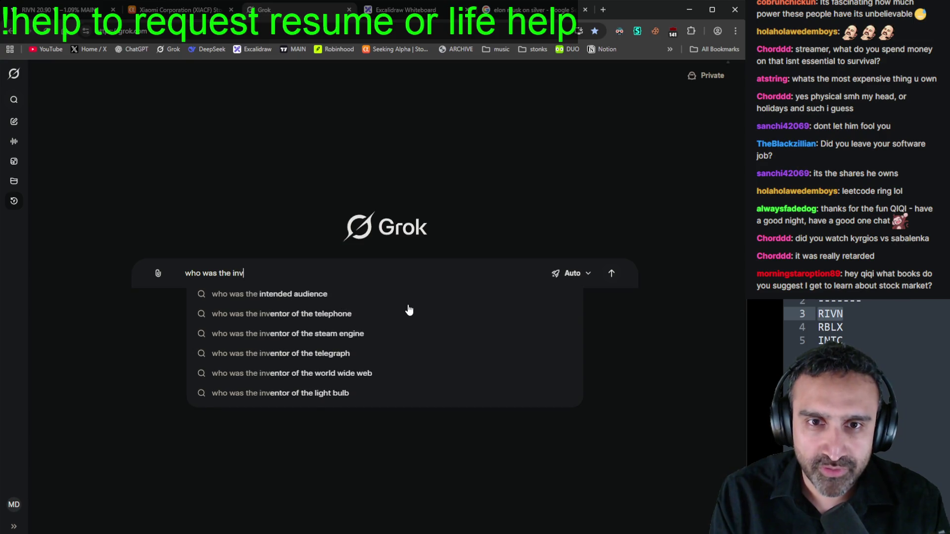
text(estor)
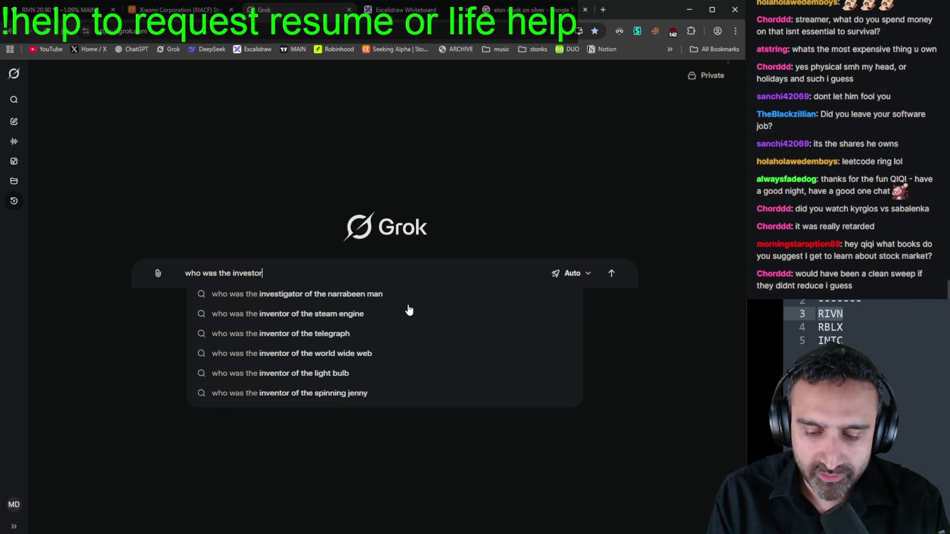
text(/sponsor behin)
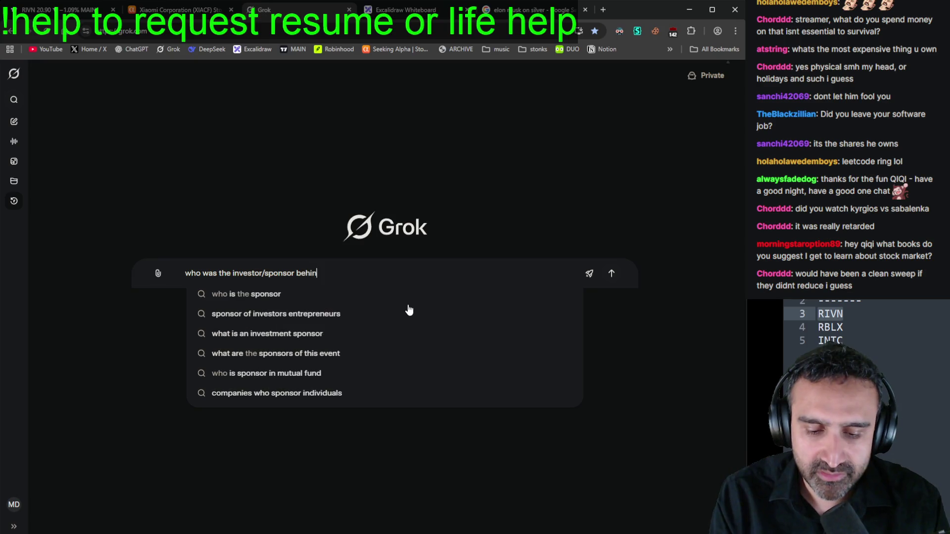
text(d the sabal)
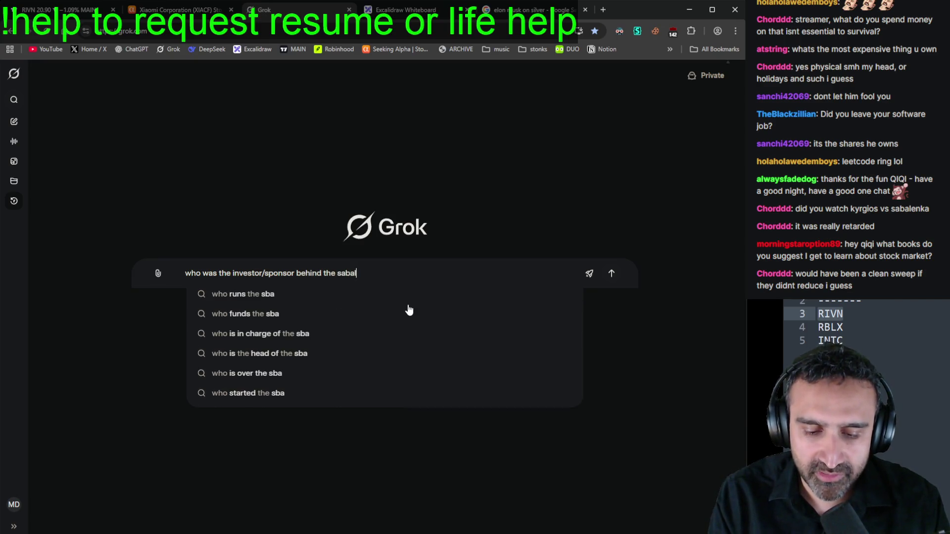
text(enka/)
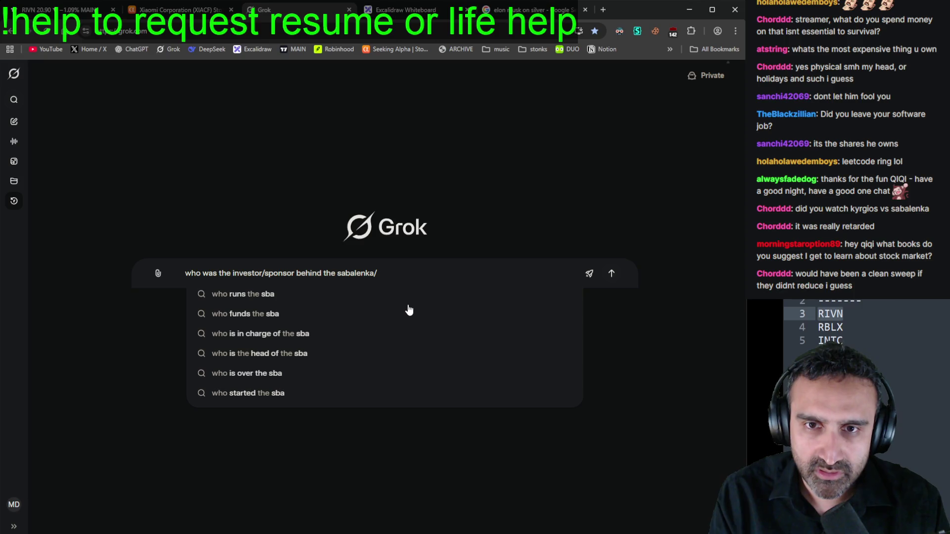
text(kyr)
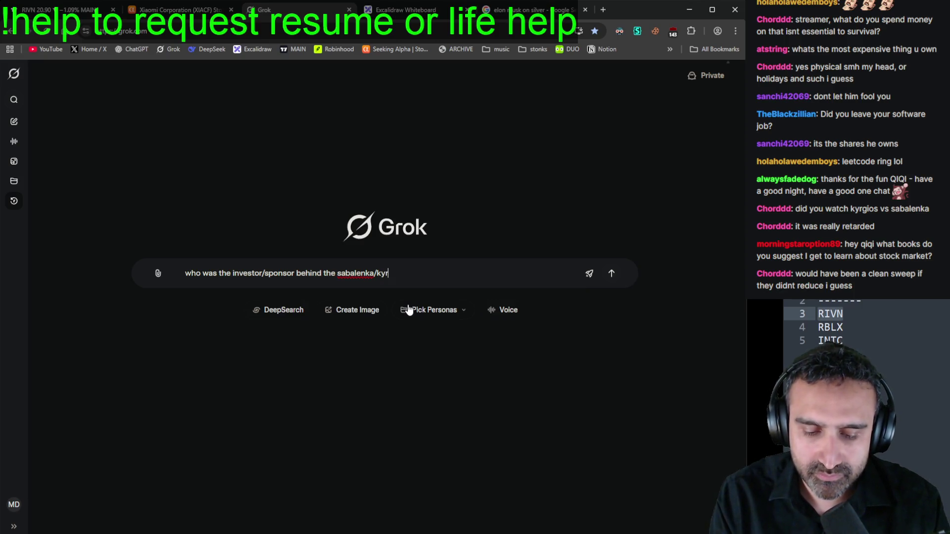
text(gios match)
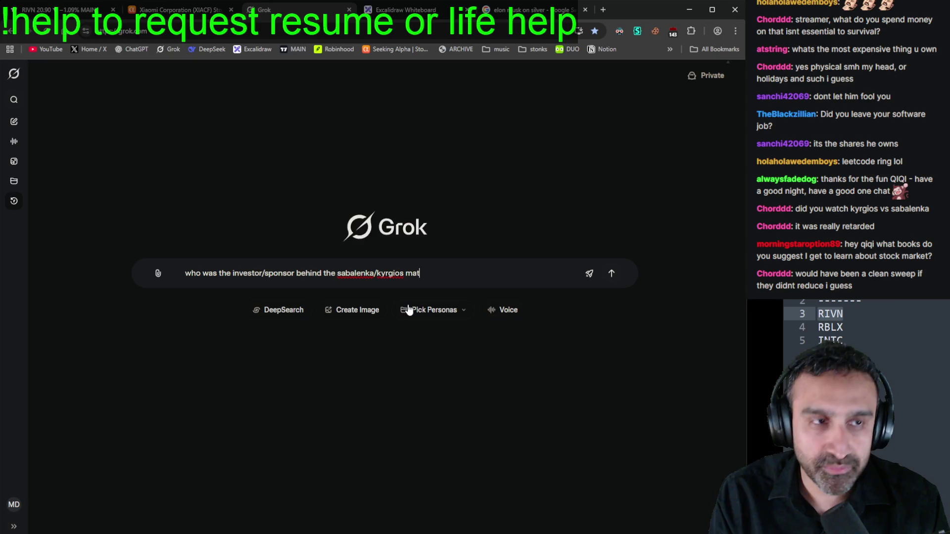
key(Return)
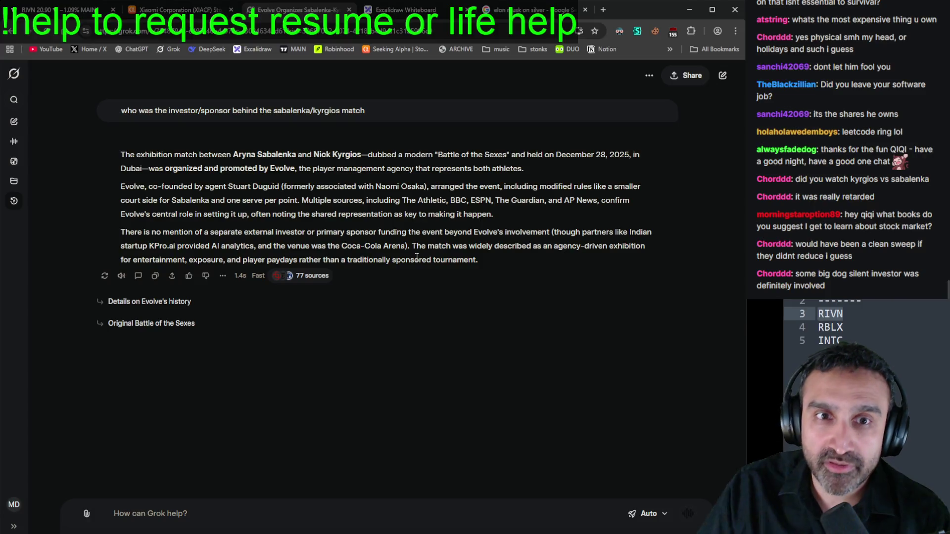
Step: Read Grok's reply, highlighting 'Dubai' and 'Evolve's' in the answer
double_click(130, 168)
click(187, 184)
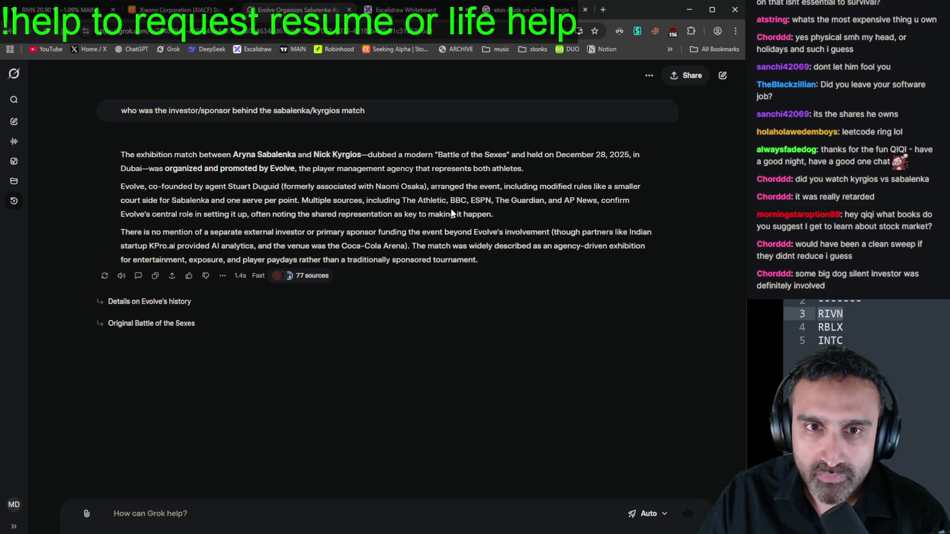
double_click(134, 214)
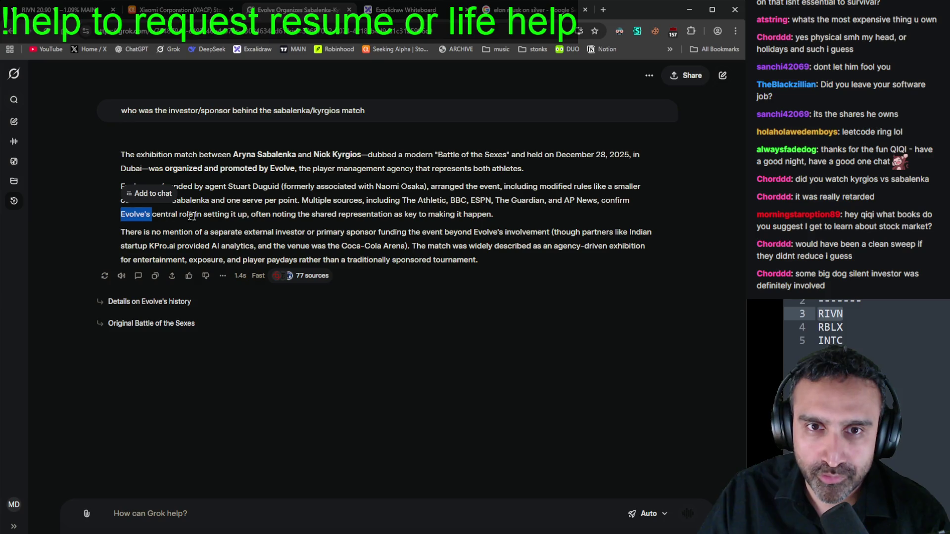
click(310, 224)
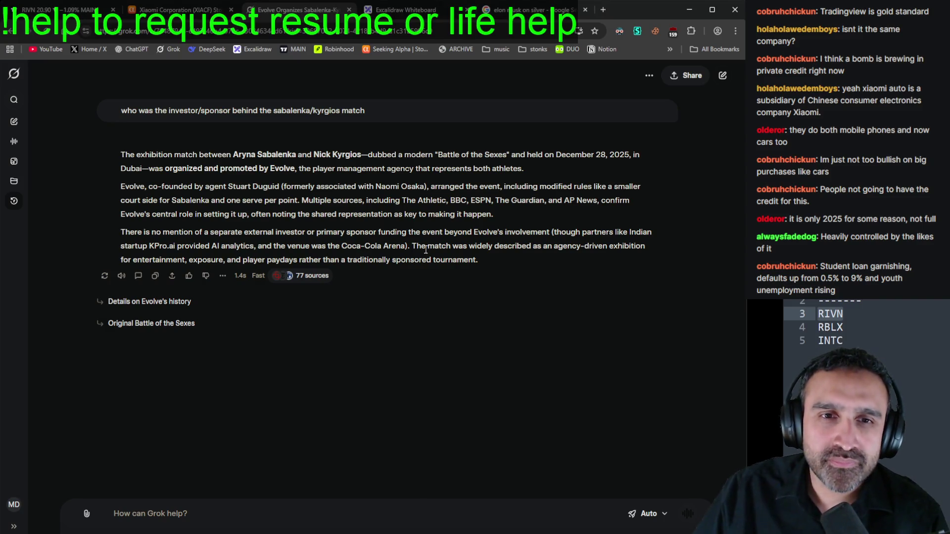
Step: Close the Grok tab and return to the TradingView RIVN chart
key(ctrl+w)
key(ctrl+1)
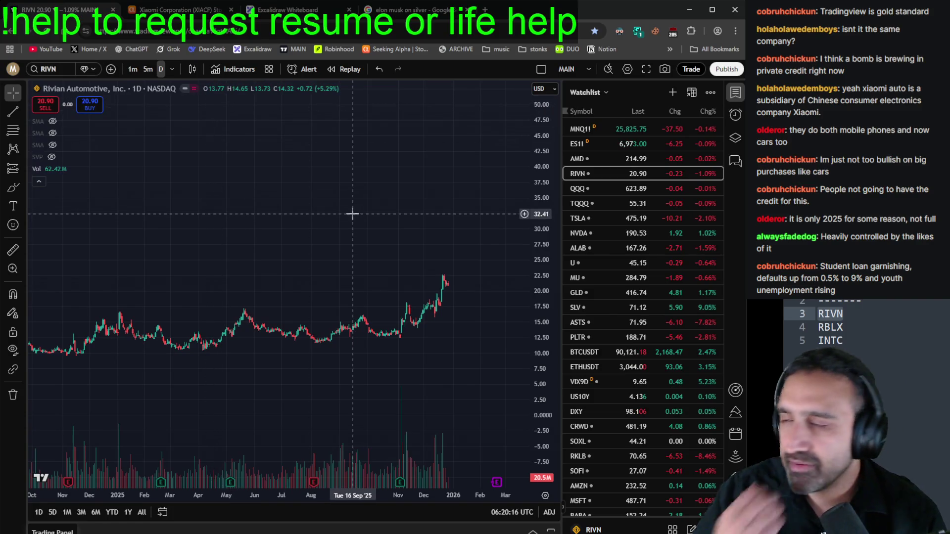
Step: Delete RIVN from the side ticker list
click(879, 312)
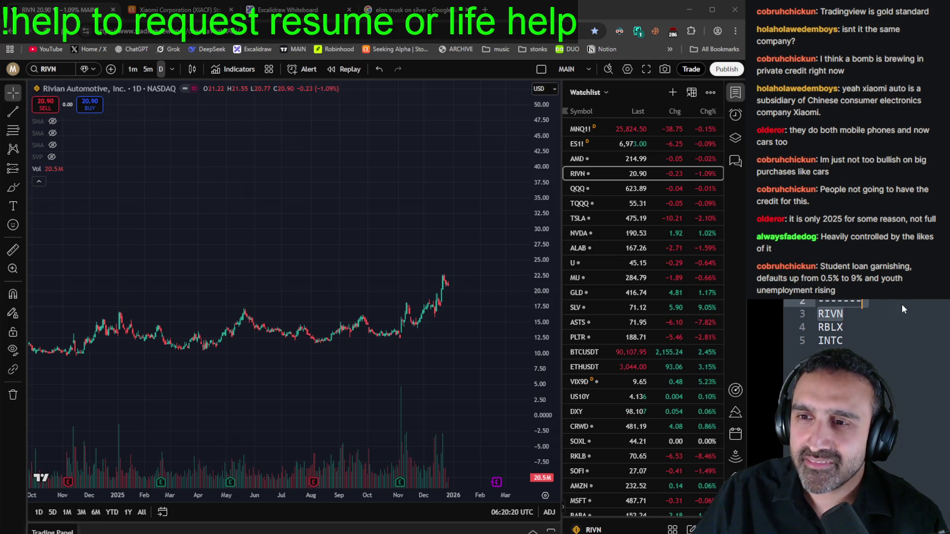
key(BackSpace)
key(BackSpace)
key(BackSpace)
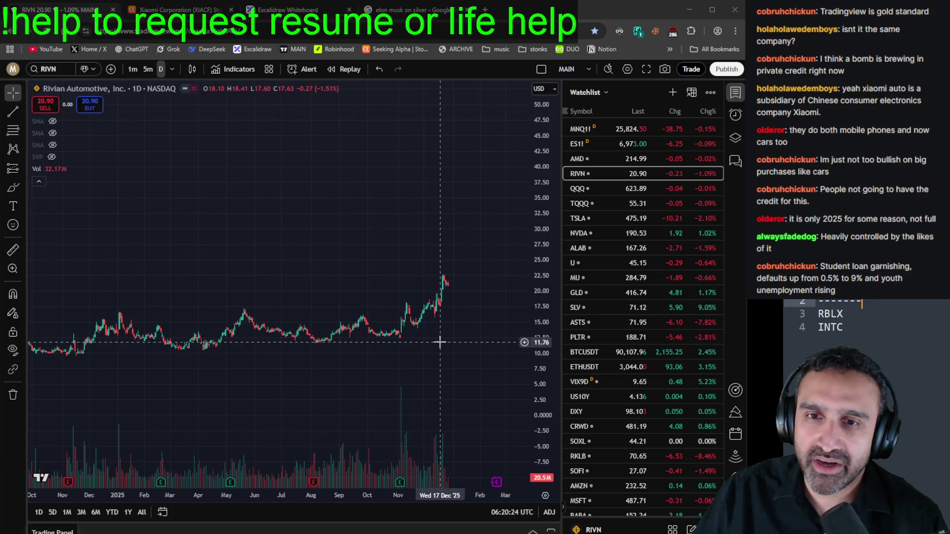
scroll(424, 318, up, 4)
click(529, 280)
scroll(403, 333, down, 5)
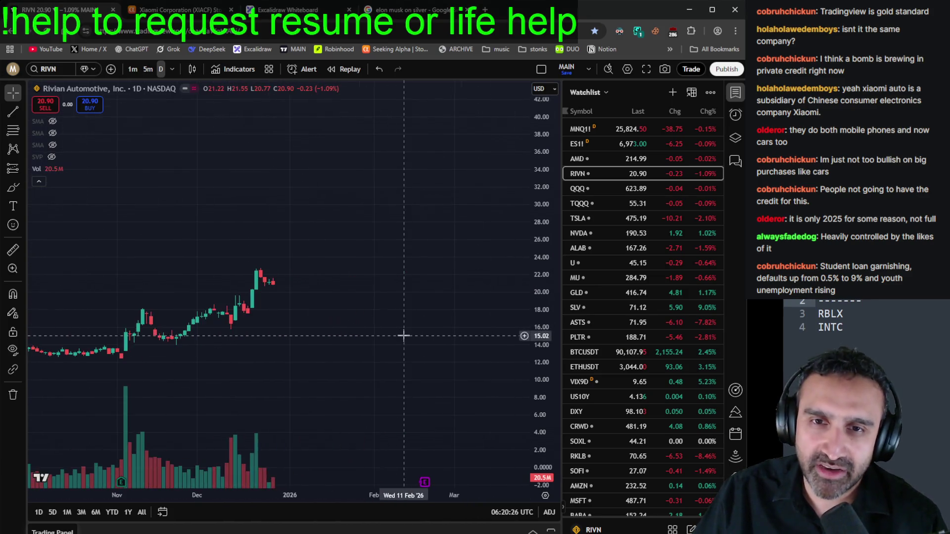
scroll(496, 362, up, 5)
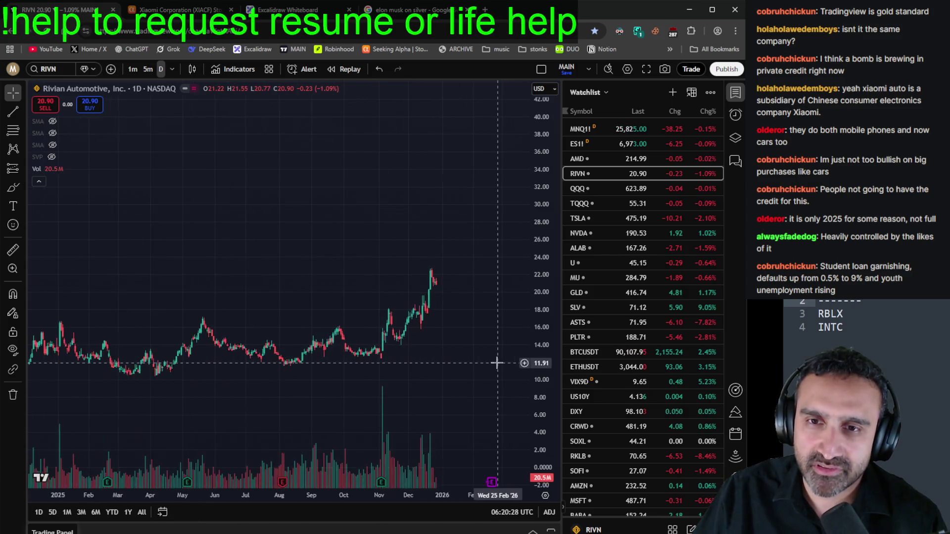
Step: Copy the RBLX ticker from the list and paste it onto the chart to search it
double_click(837, 316)
key(ctrl+c)
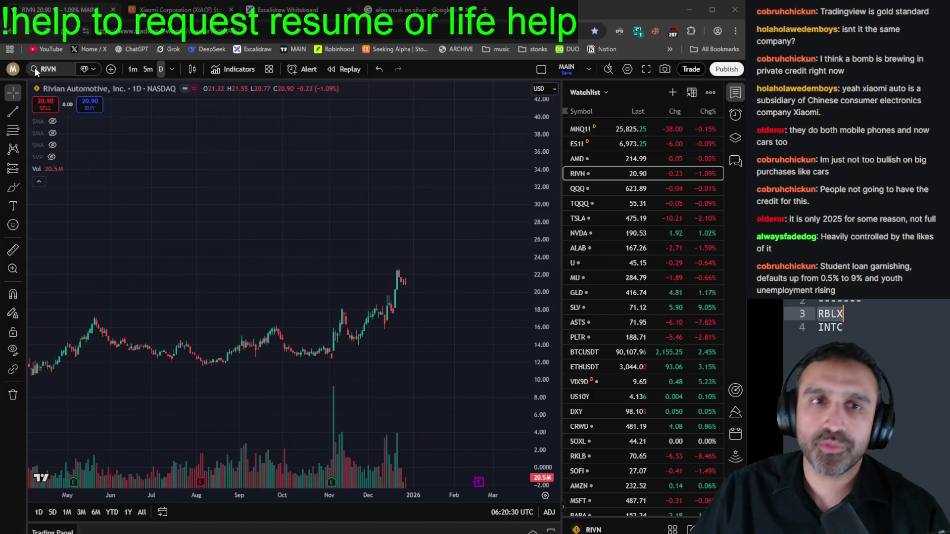
click(49, 69)
key(ctrl+v)
Step: Load the Roblox (RBLX) daily chart and zoom and drag to rescale its price range
key(Return)
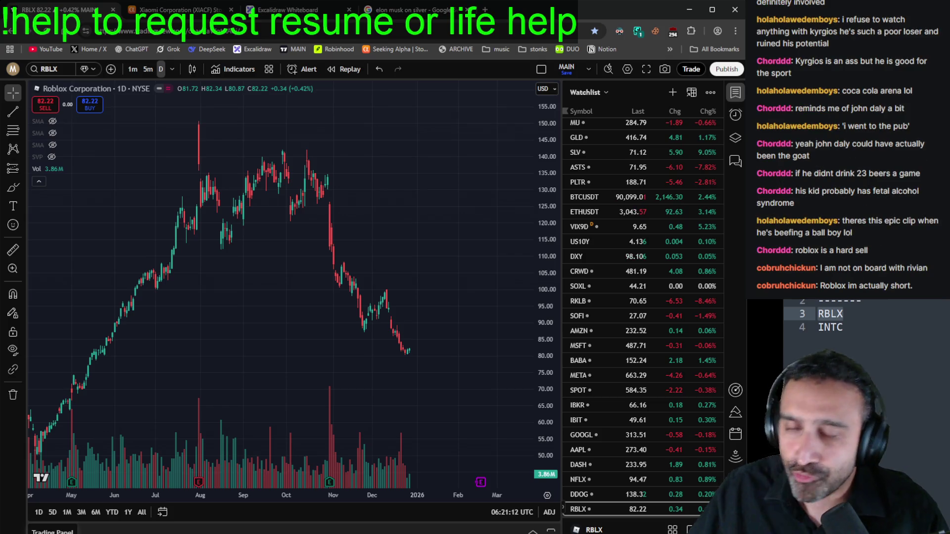
scroll(424, 309, down, 3)
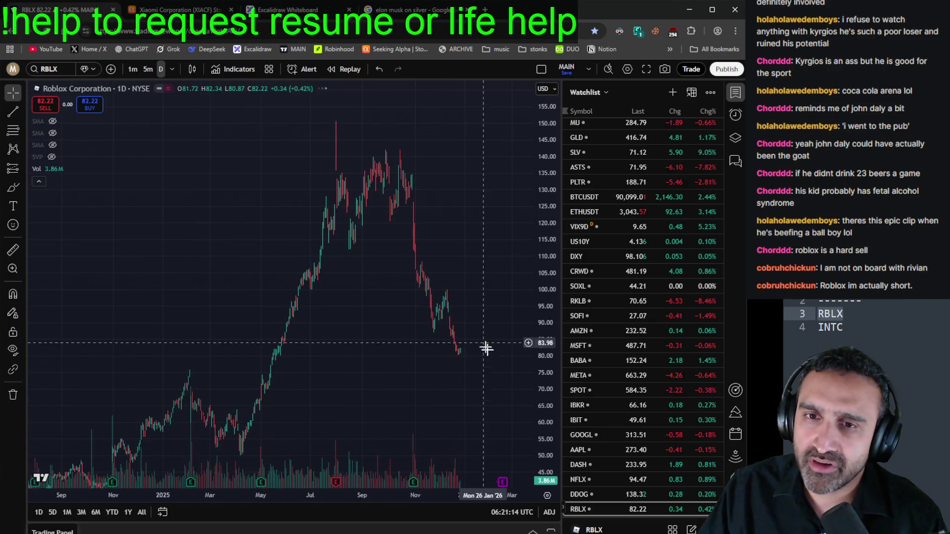
scroll(490, 366, up, 3)
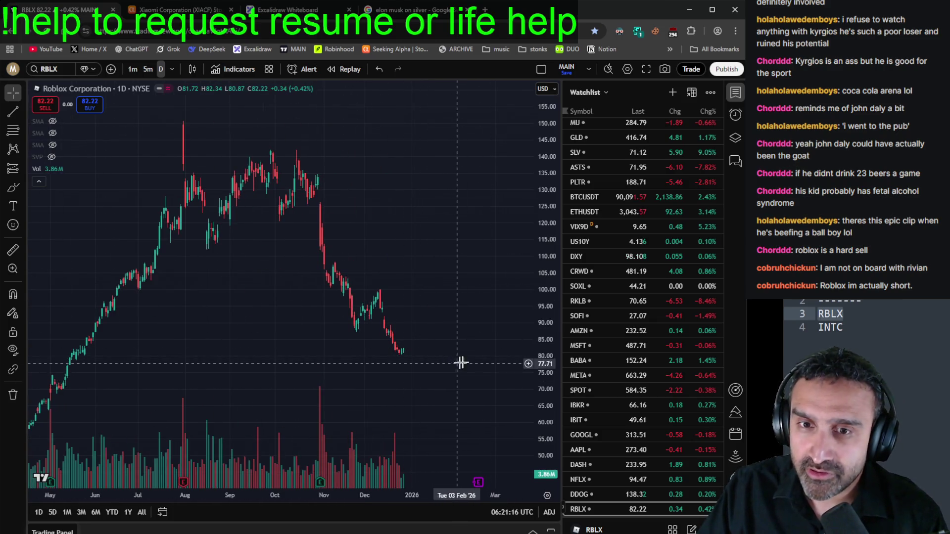
drag(460, 364, 463, 165)
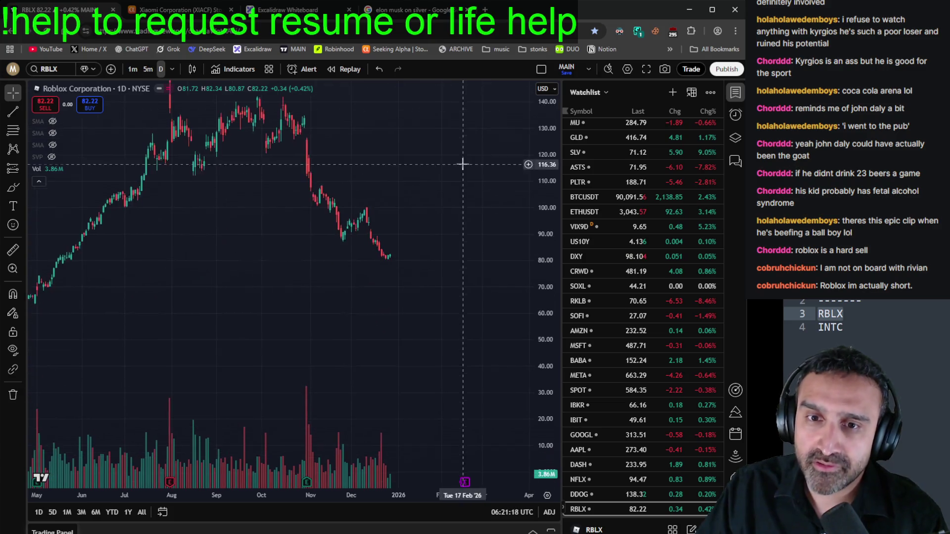
scroll(477, 328, down, 1)
scroll(485, 367, down, 1)
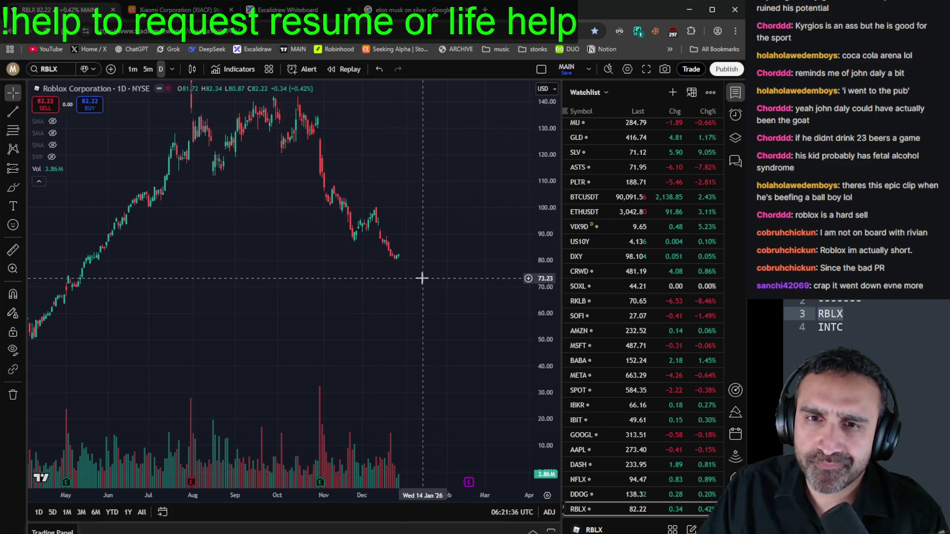
scroll(437, 324, down, 3)
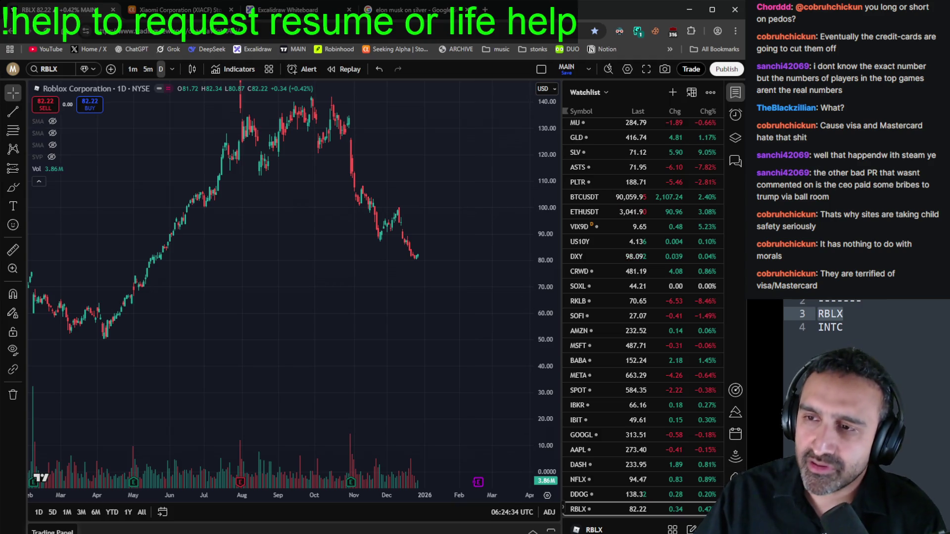
Step: Zoom the RBLX chart to review its climb to about 140 and slide toward 82
scroll(469, 308, down, 4)
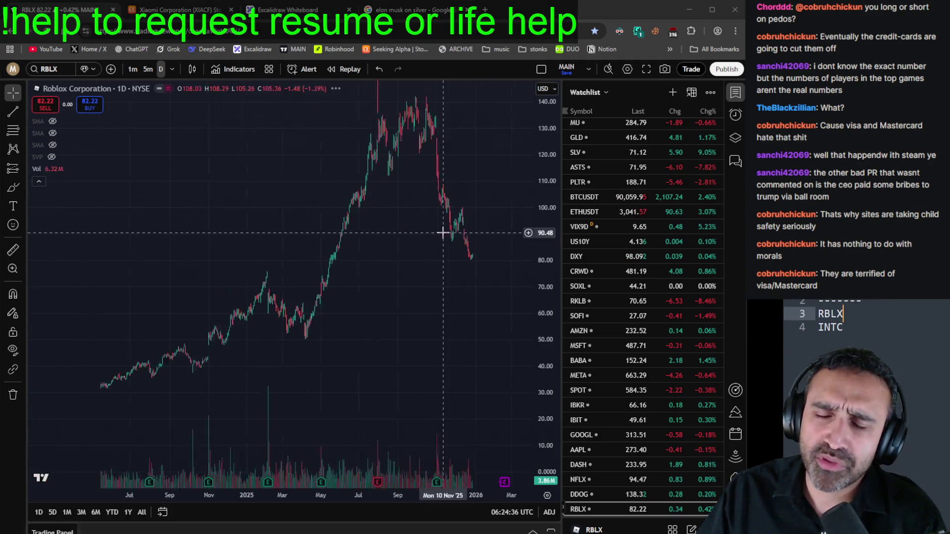
Step: Zoom out and pan the RBLX chart to show all of 2025 through December
scroll(478, 351, up, 2)
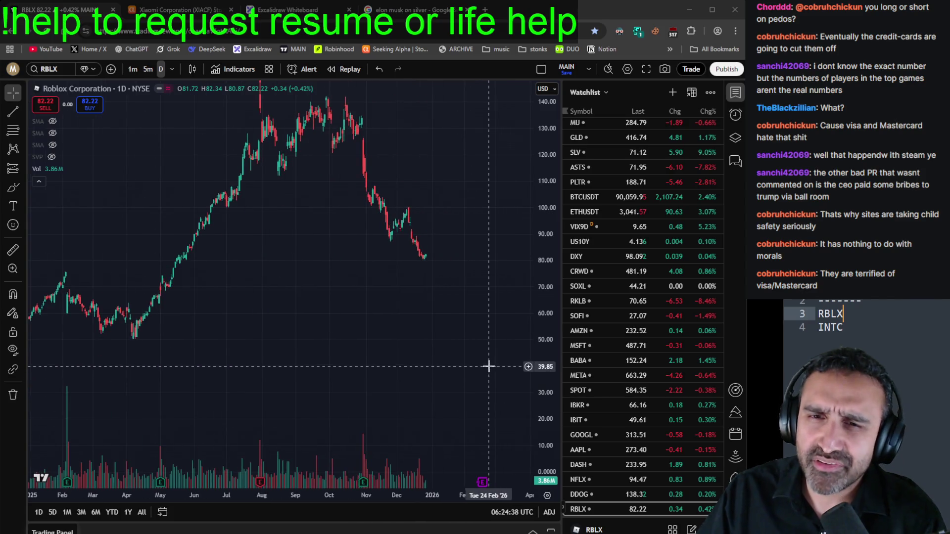
scroll(479, 351, up, 2)
scroll(479, 352, down, 2)
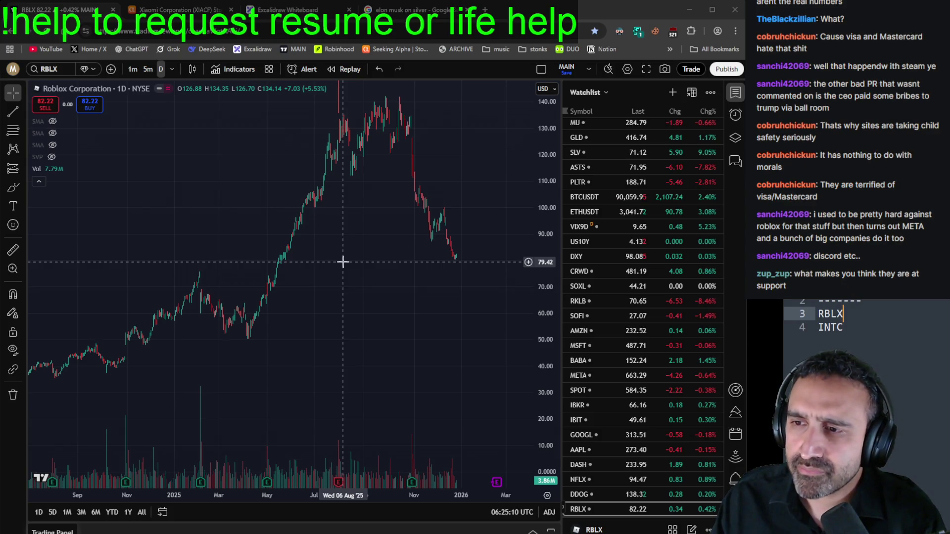
scroll(221, 314, up, 5)
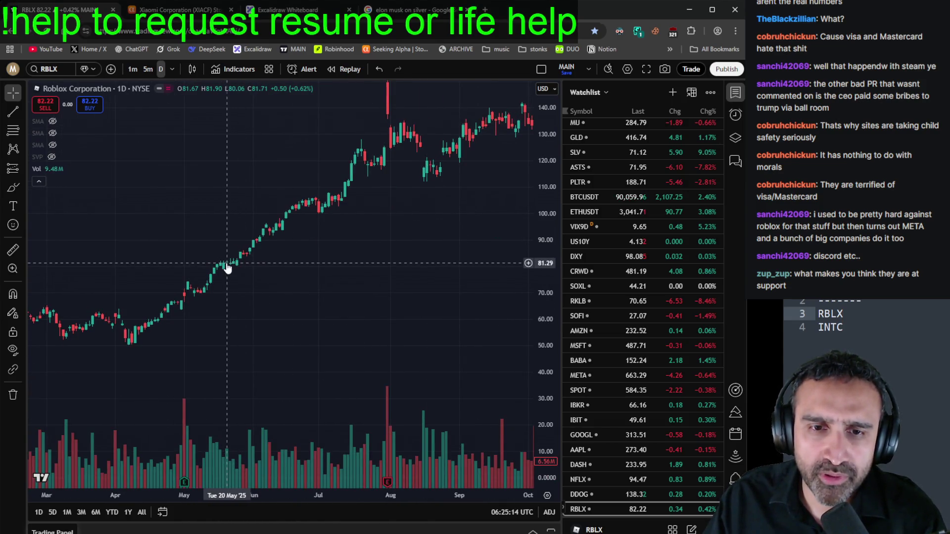
scroll(291, 278, down, 3)
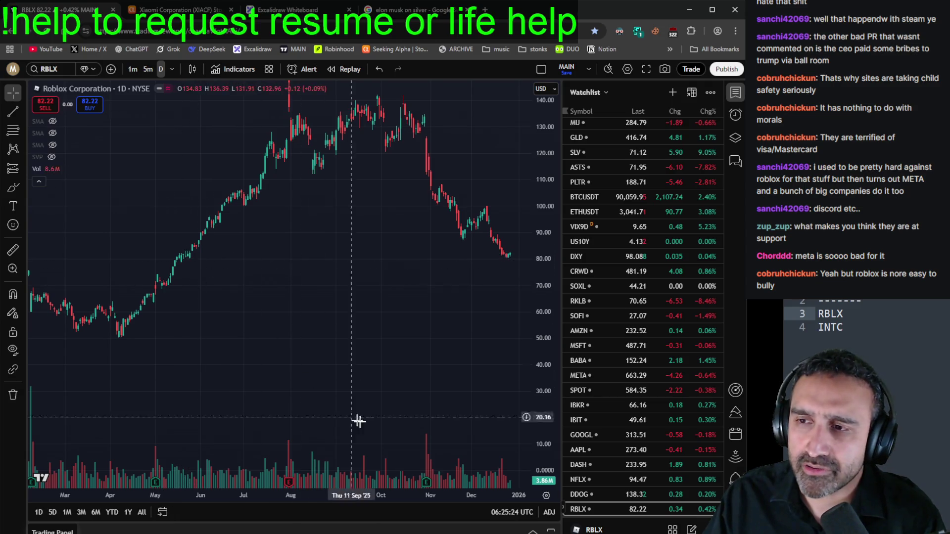
scroll(402, 352, right, 3)
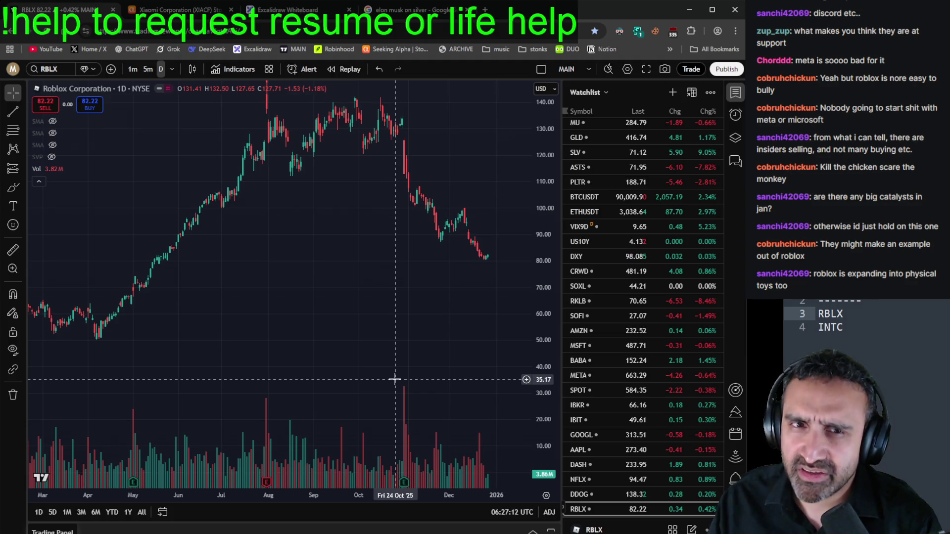
scroll(391, 381, down, 3)
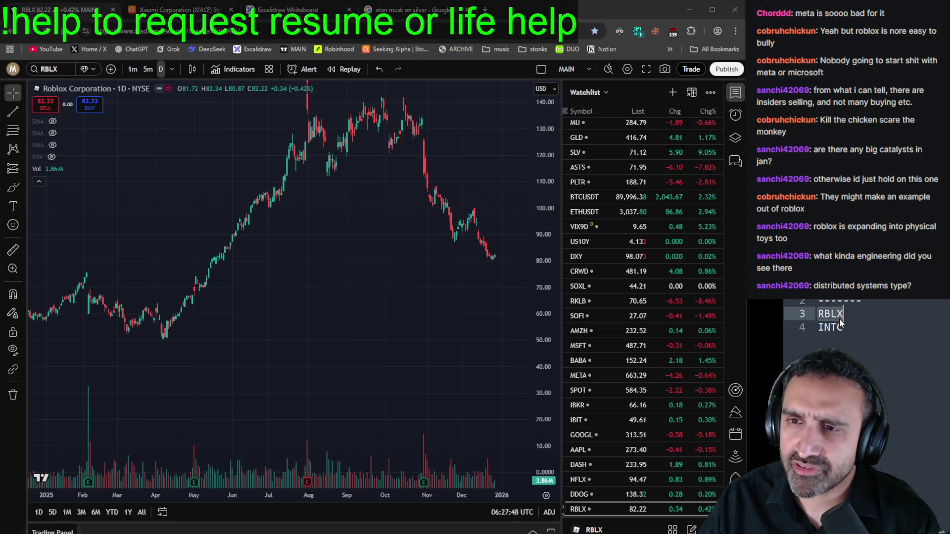
Step: Delete the RBLX line from the ticker notes and select the INTC ticker below it
drag(844, 314, 862, 302)
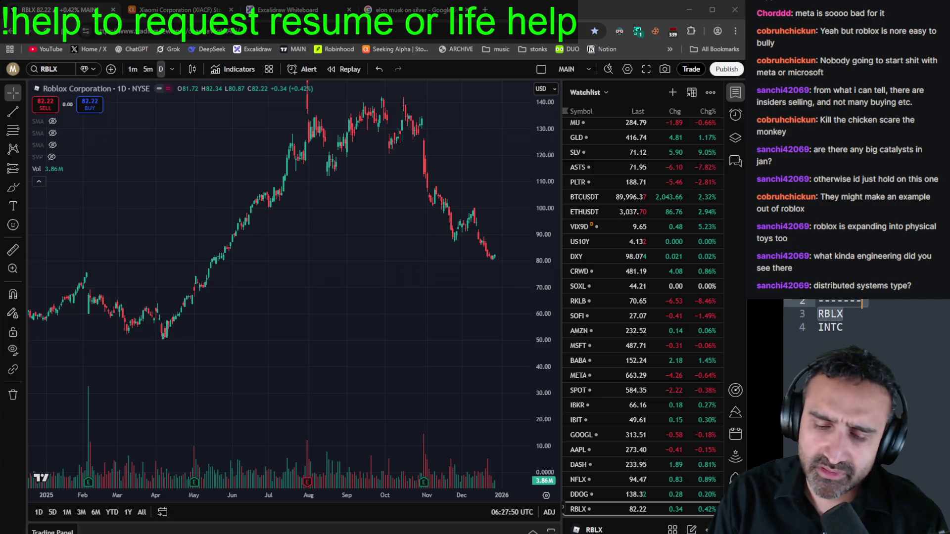
key(BackSpace)
click(843, 315)
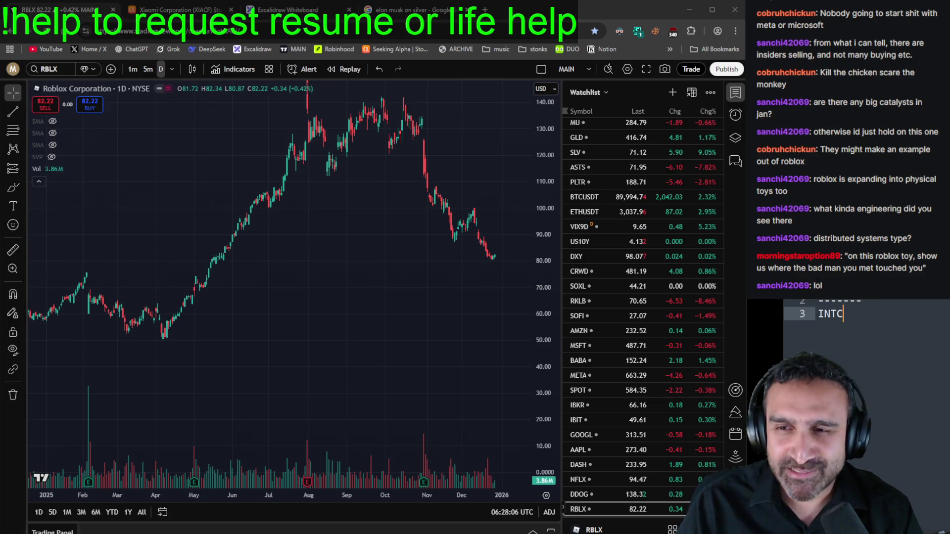
click(826, 315)
double_click(825, 314)
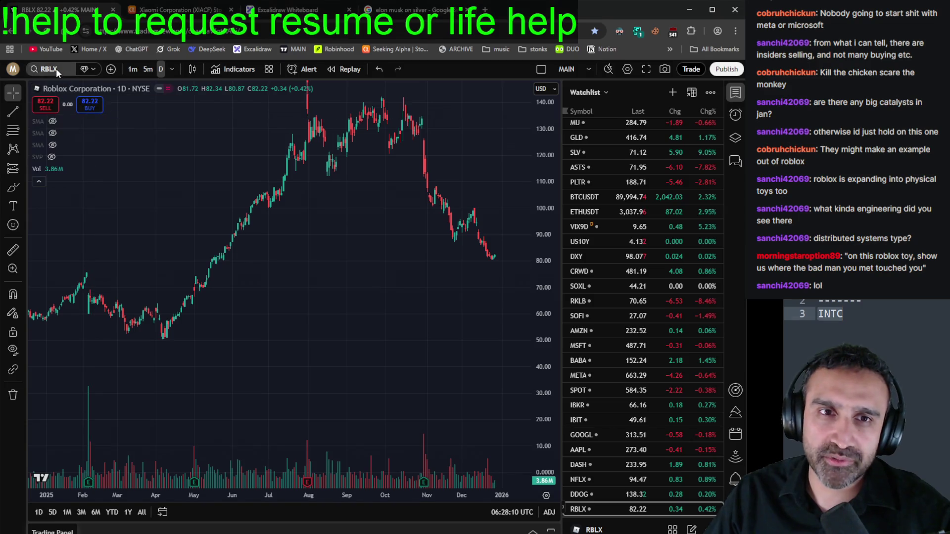
Step: Load the Intel (INTC) chart by pasting its ticker into Symbol Search
click(55, 68)
key(ctrl+v)
key(Return)
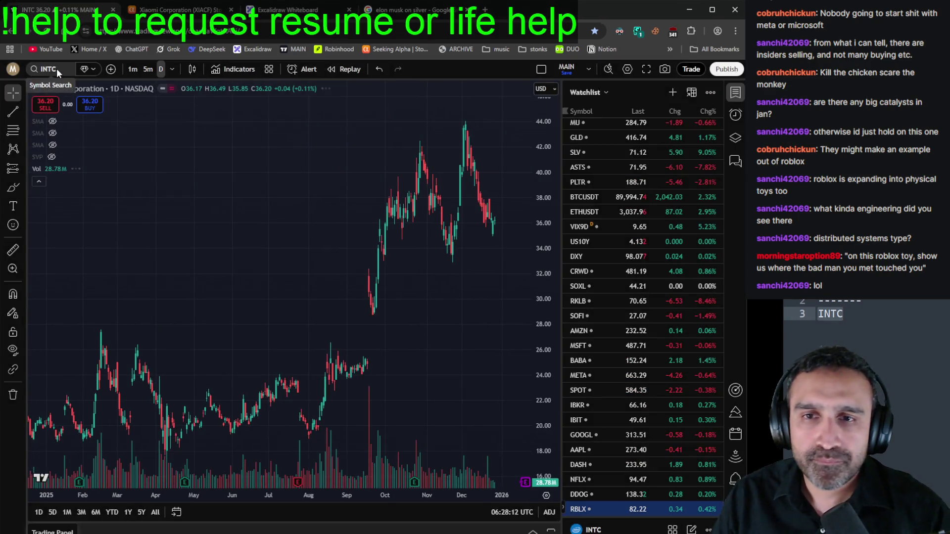
scroll(478, 296, down, 3)
scroll(477, 296, up, 5)
Step: Zoom the INTC chart and stretch its price scale around recent prices
drag(542, 406, 543, 434)
scroll(491, 390, down, 5)
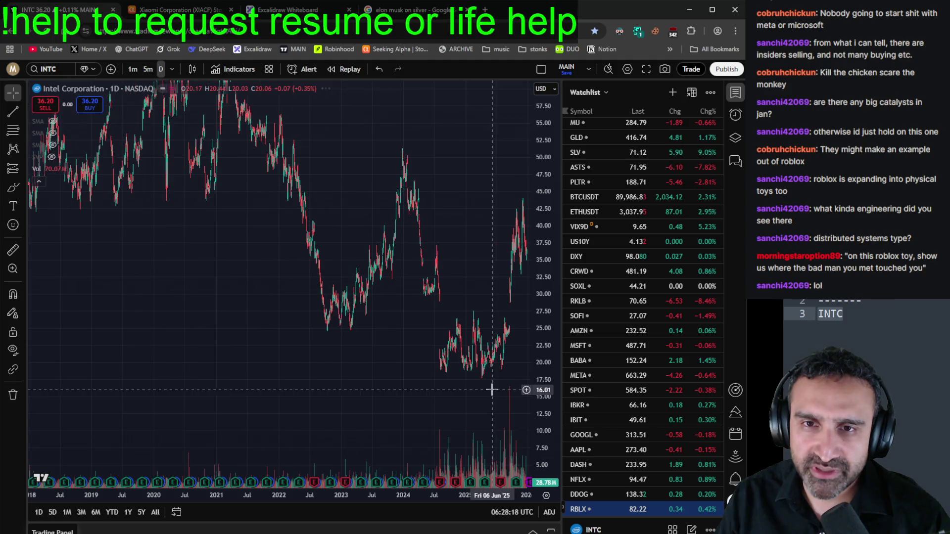
scroll(512, 392, up, 2)
scroll(513, 392, up, 4)
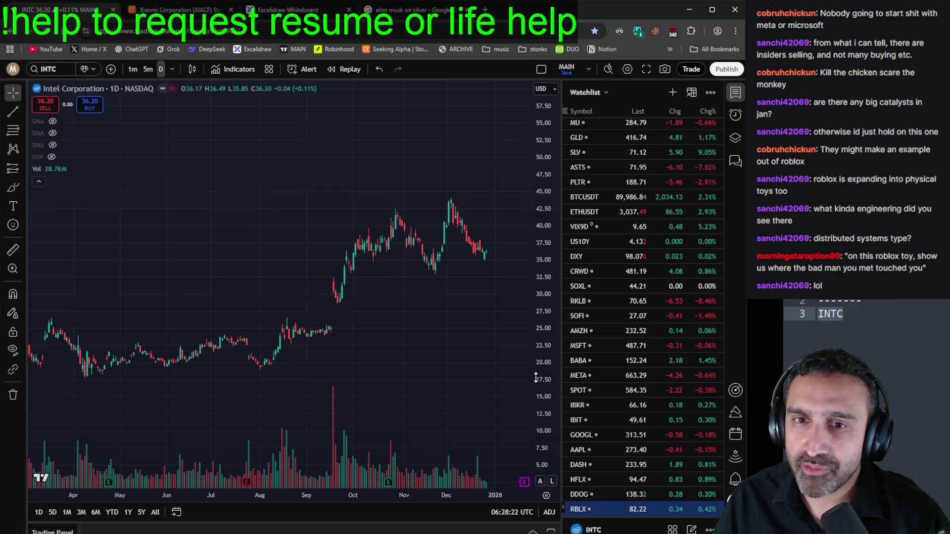
scroll(416, 282, down, 5)
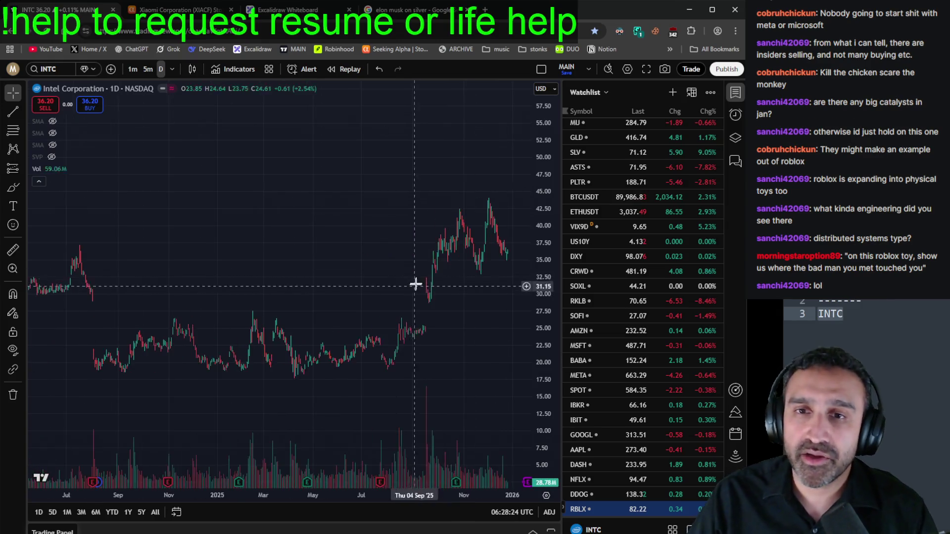
scroll(470, 157, down, 3)
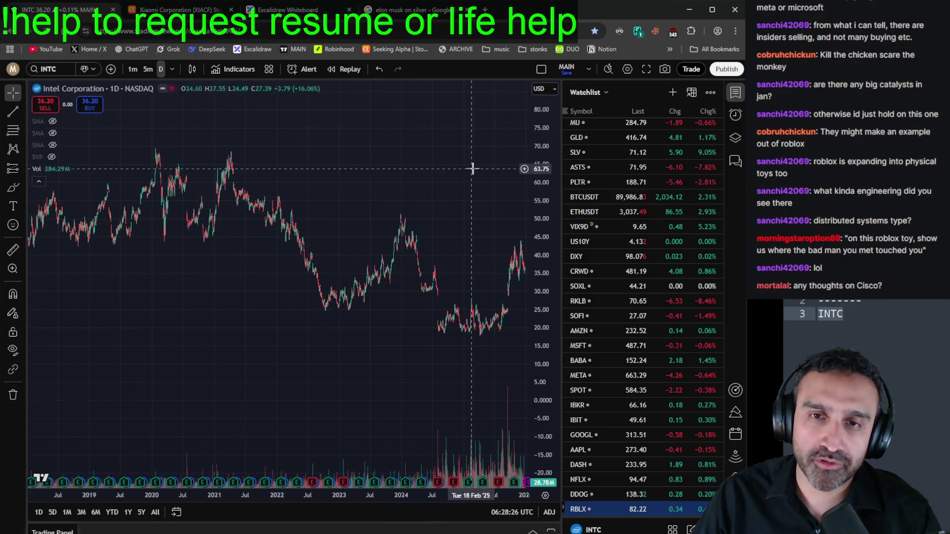
scroll(490, 222, up, 5)
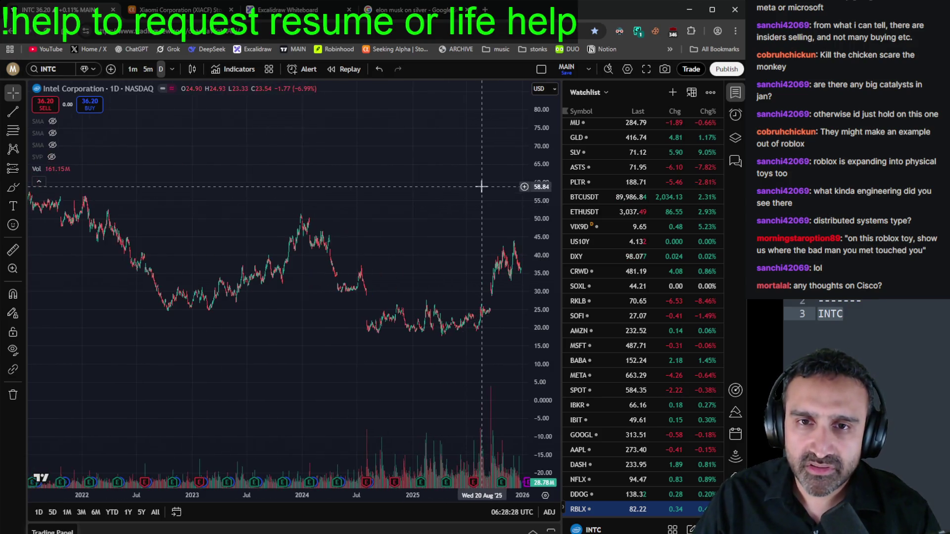
drag(539, 346, 551, 128)
scroll(463, 234, up, 3)
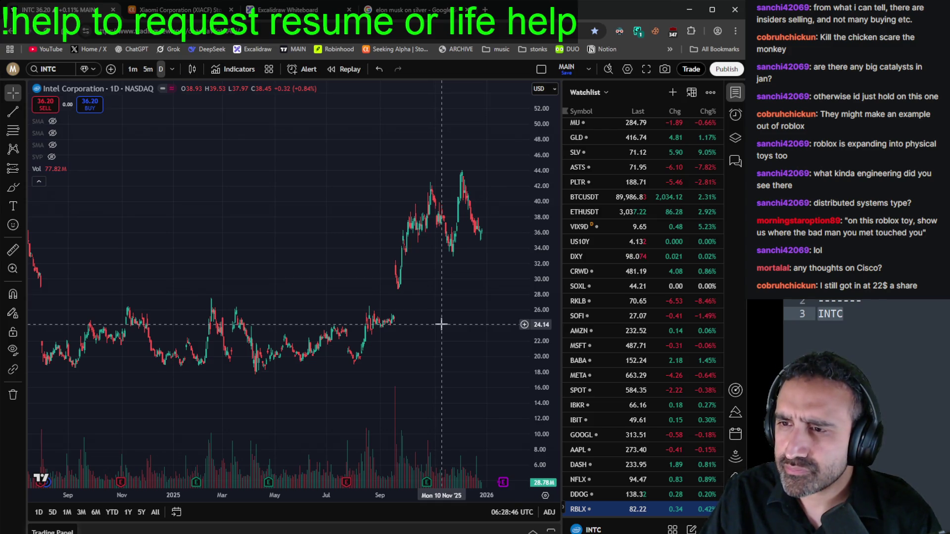
Step: Add CSCO on a new line under INTC in the ticker notes, then go to Seeking Alpha
click(846, 313)
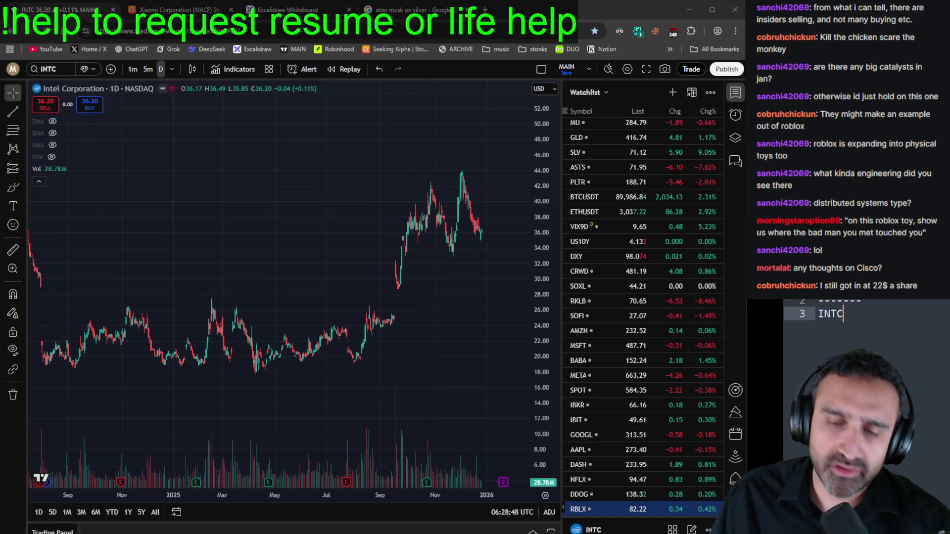
key(Return)
text(CSCO)
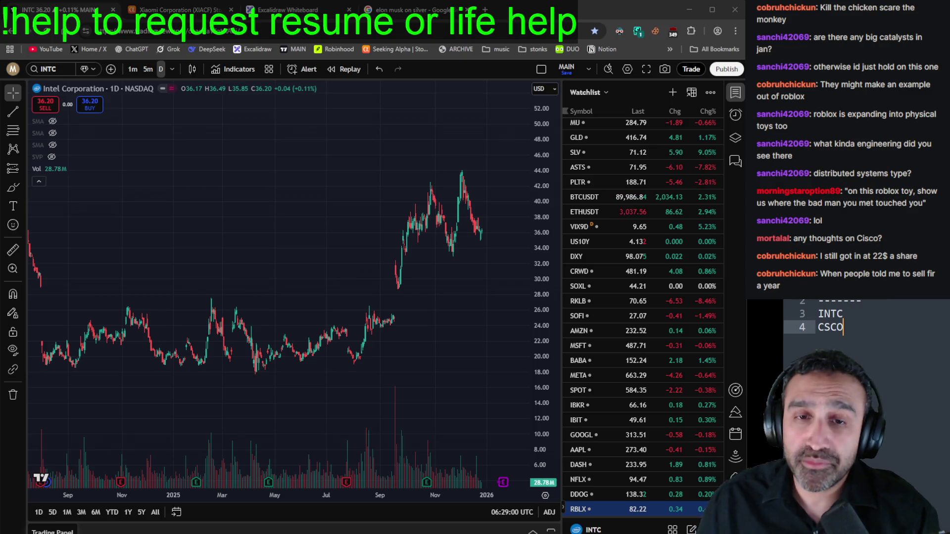
scroll(363, 375, down, 5)
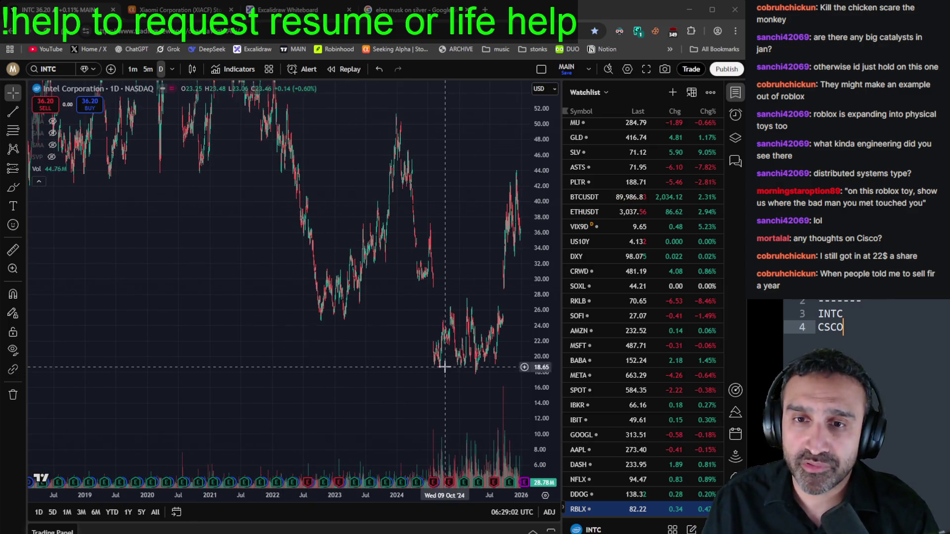
scroll(495, 381, up, 5)
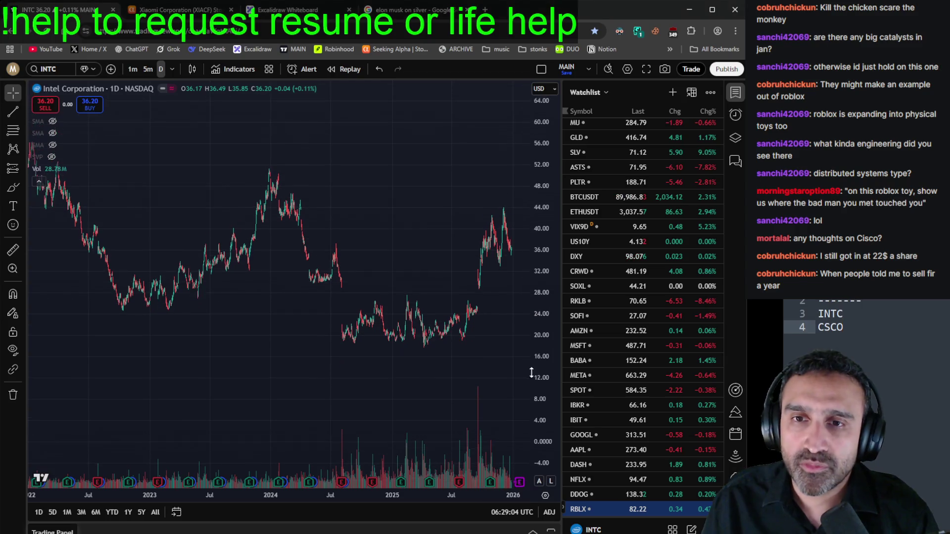
scroll(513, 381, up, 2)
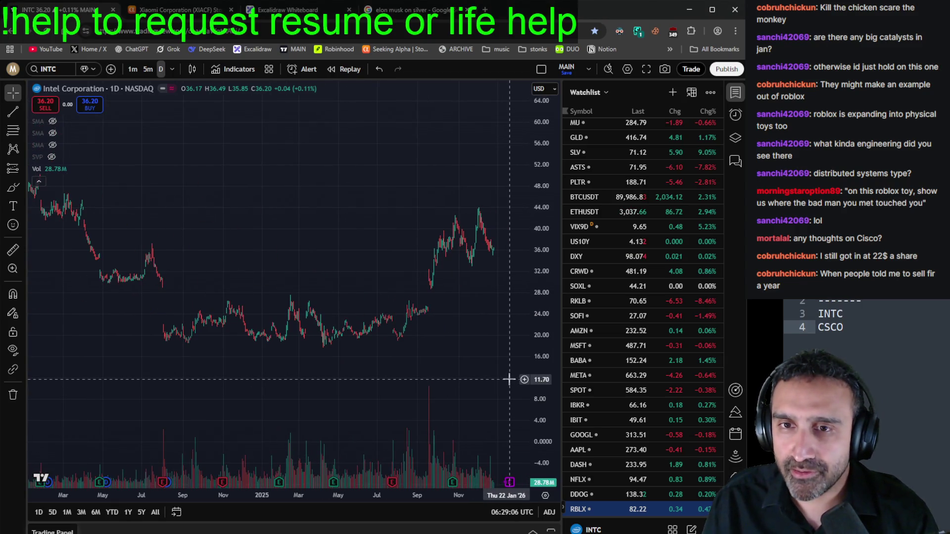
click(178, 10)
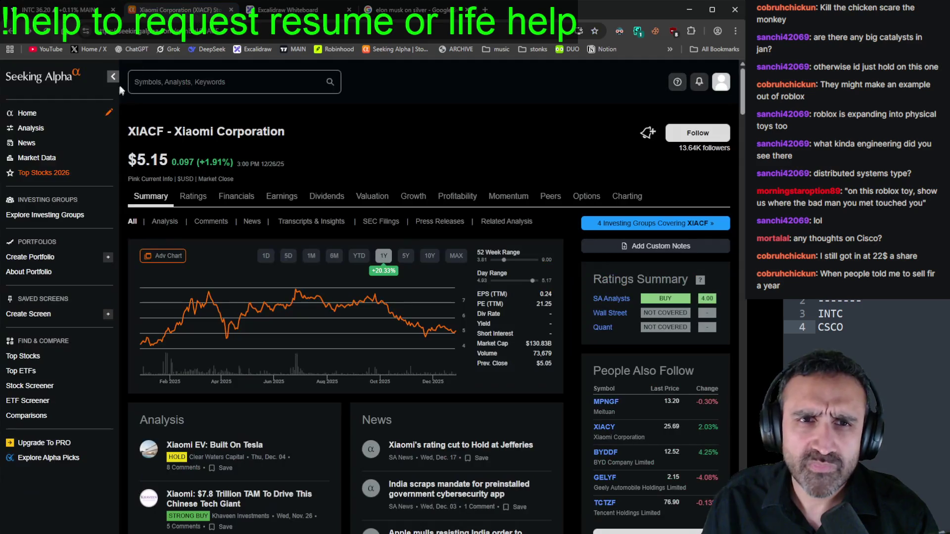
Step: Search Seeking Alpha for the ticker 'csco'
click(169, 85)
text(csco)
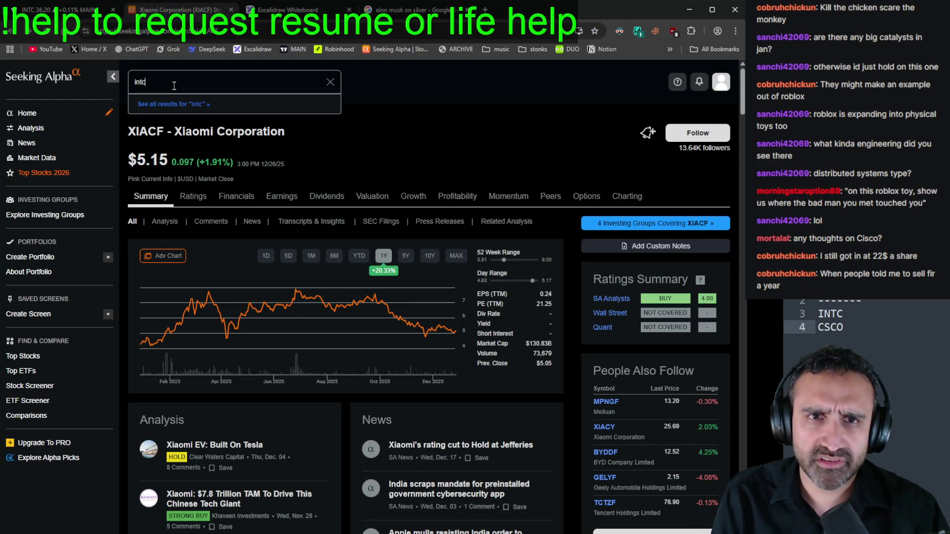
key(Return)
scroll(290, 338, down, 6)
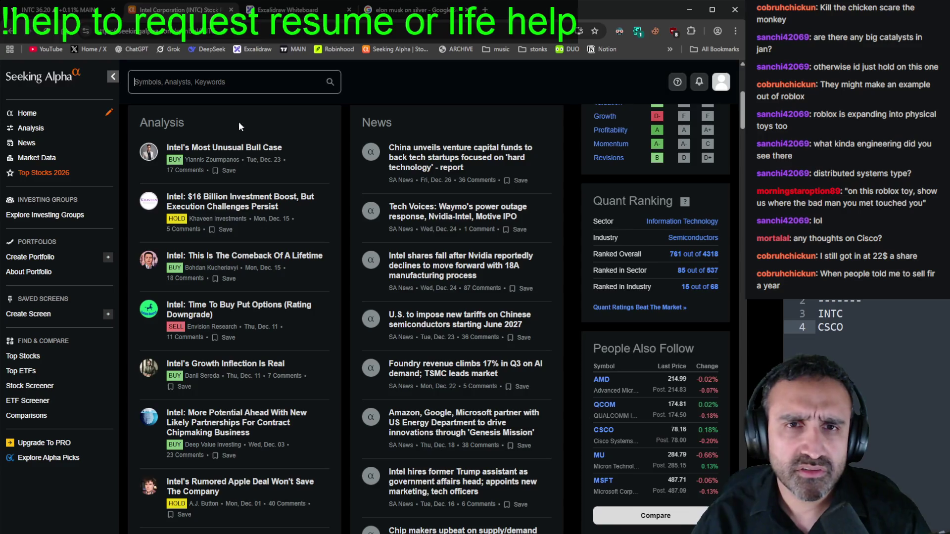
Step: Read 'Intel's Most Unusual Bull Case', then open the $16 Billion Investment Boost article
click(246, 147)
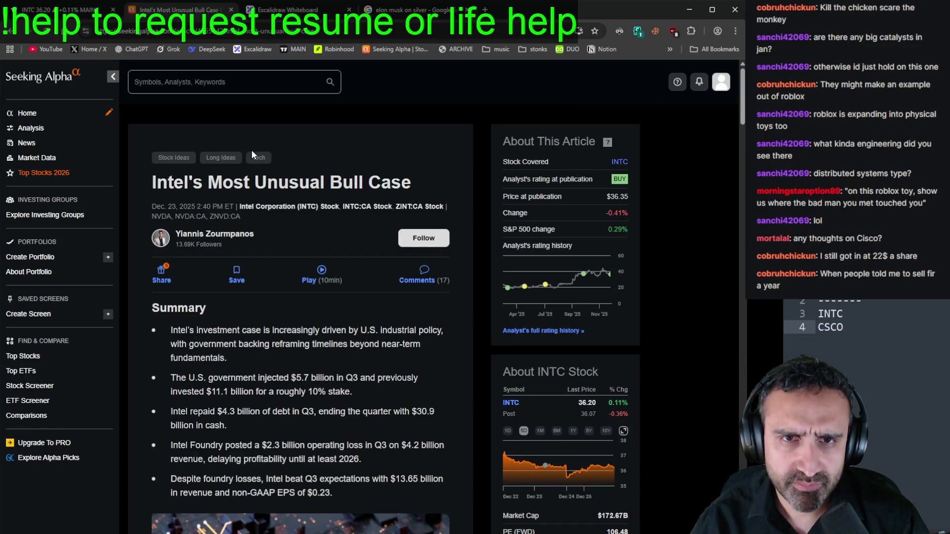
scroll(266, 171, down, 3)
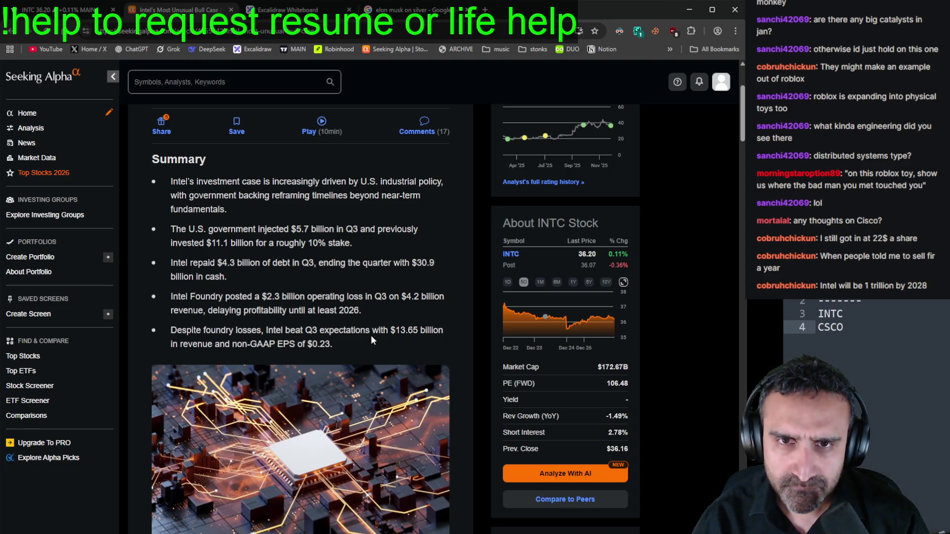
scroll(372, 340, down, 7)
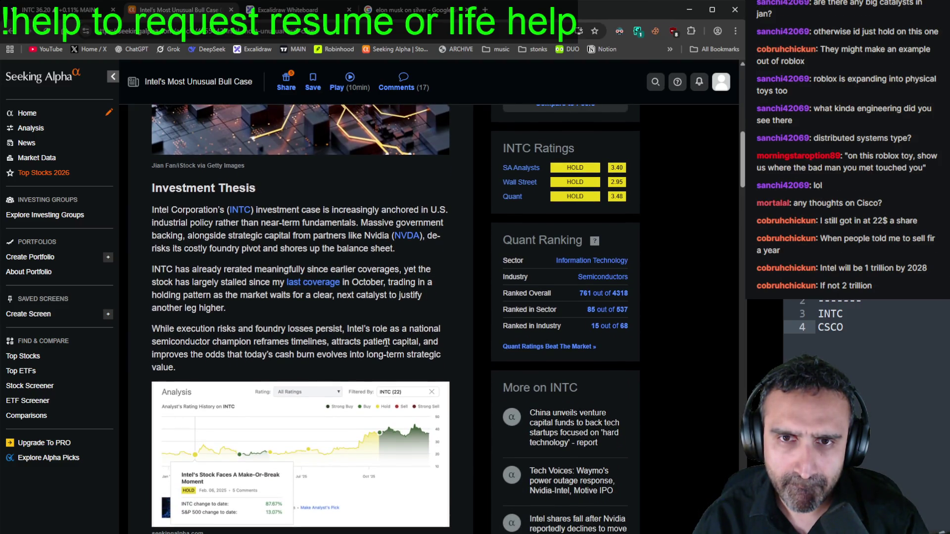
scroll(386, 342, down, 8)
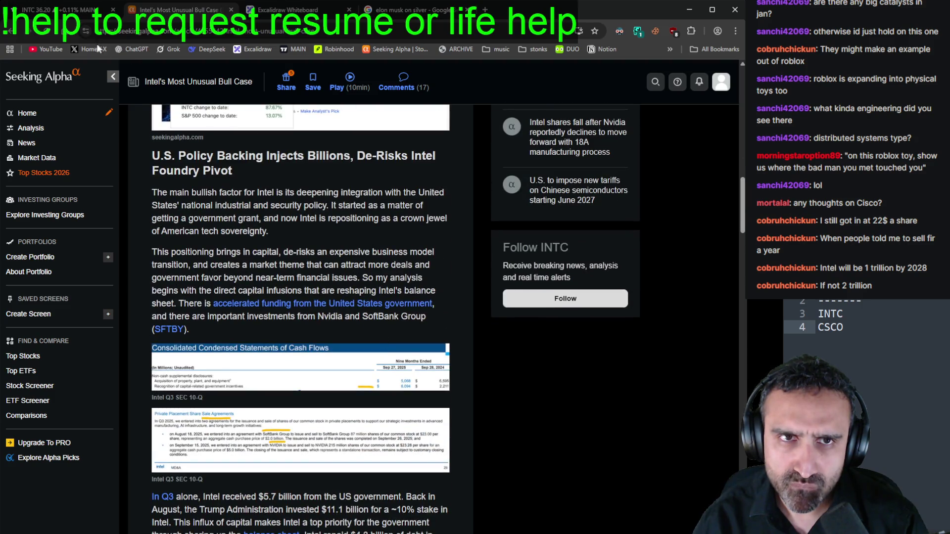
scroll(345, 260, down, 8)
click(10, 30)
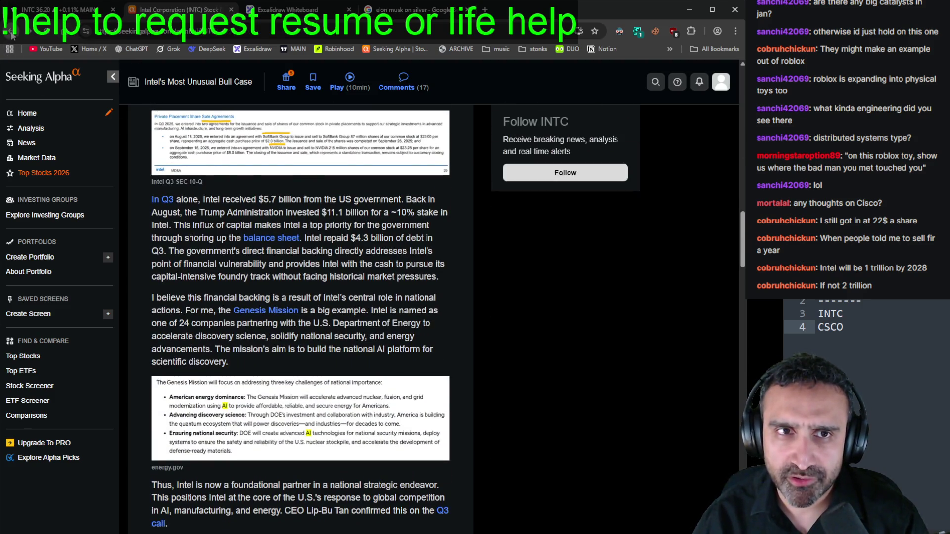
click(260, 206)
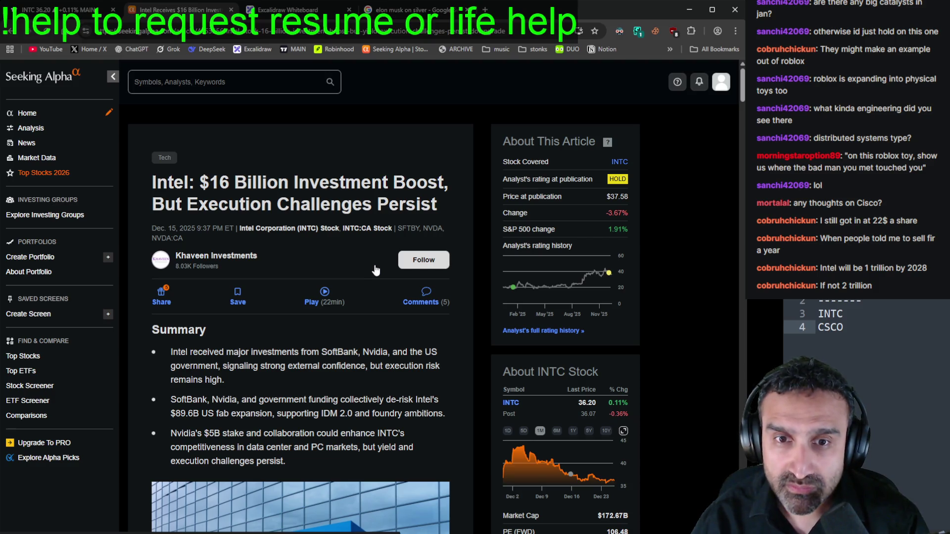
scroll(376, 269, down, 4)
scroll(374, 268, up, 1)
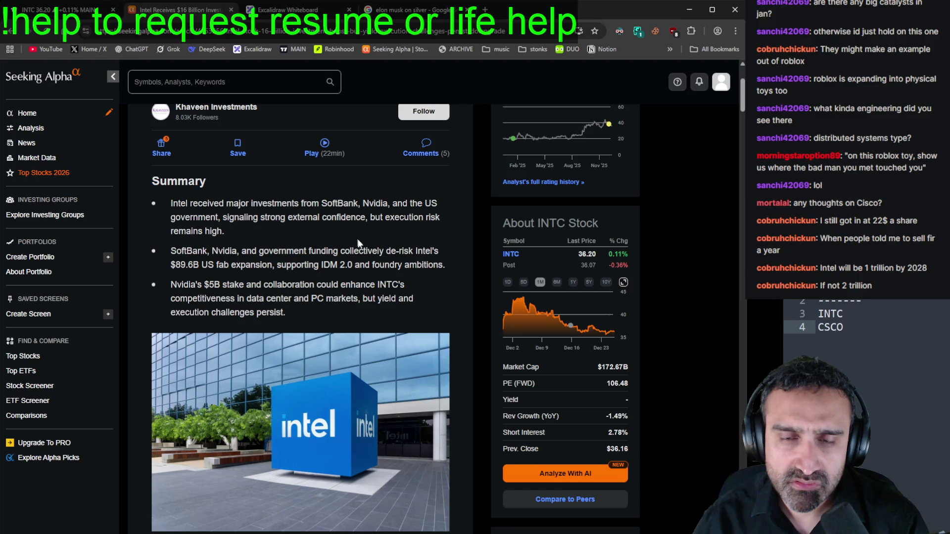
scroll(360, 245, down, 8)
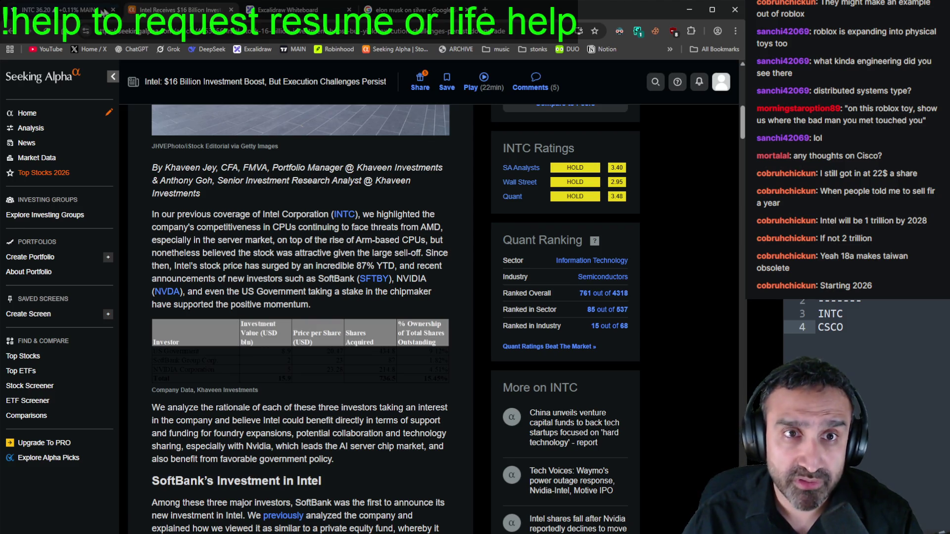
Step: Back on the Intel chart, add INTC to the Cobra watchlist
click(104, 11)
click(593, 95)
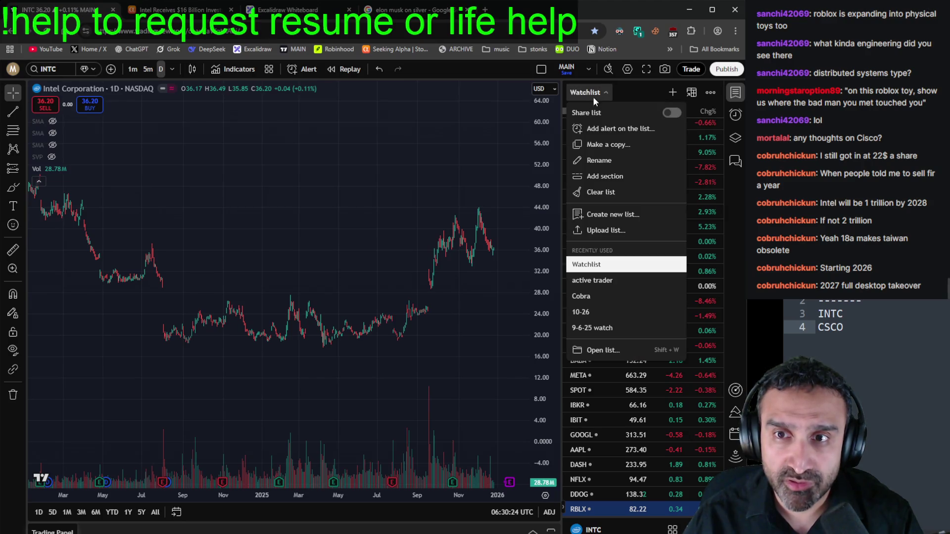
click(617, 295)
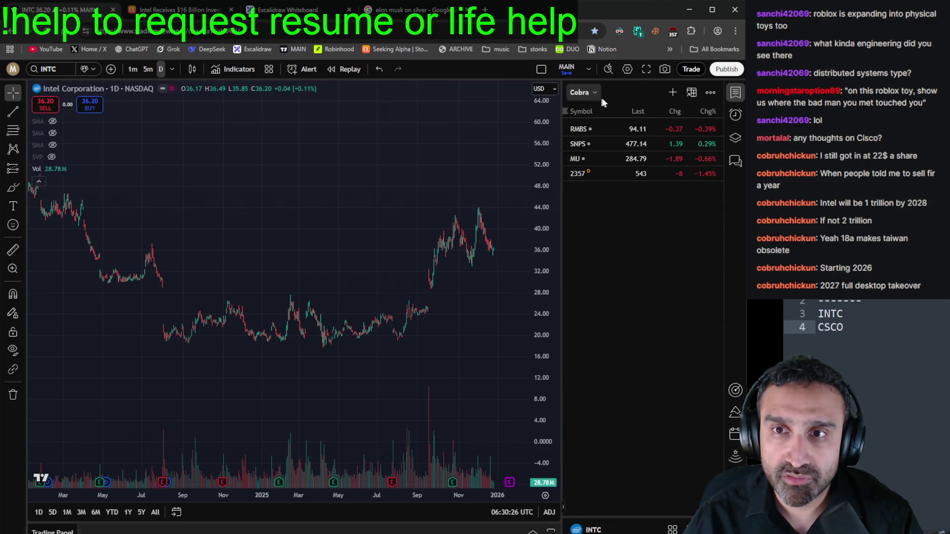
click(674, 92)
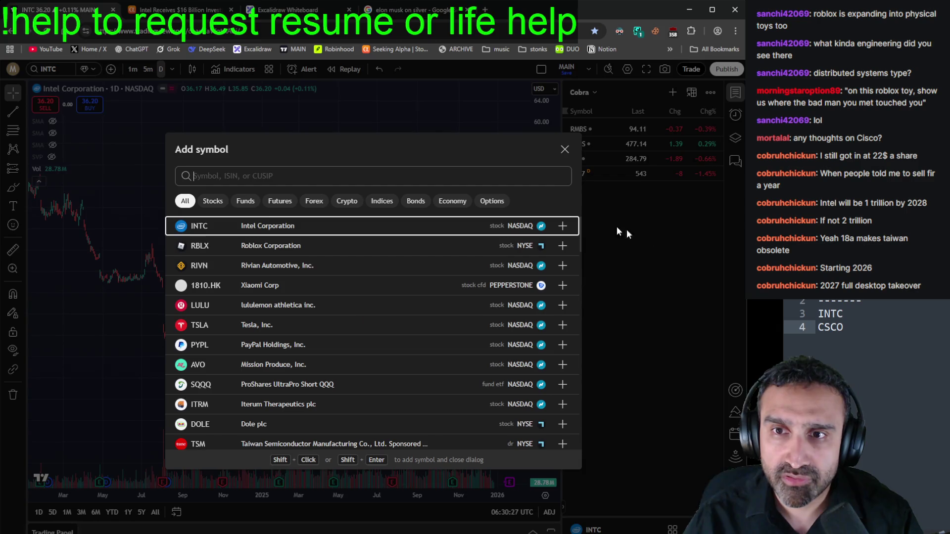
click(562, 226)
click(565, 150)
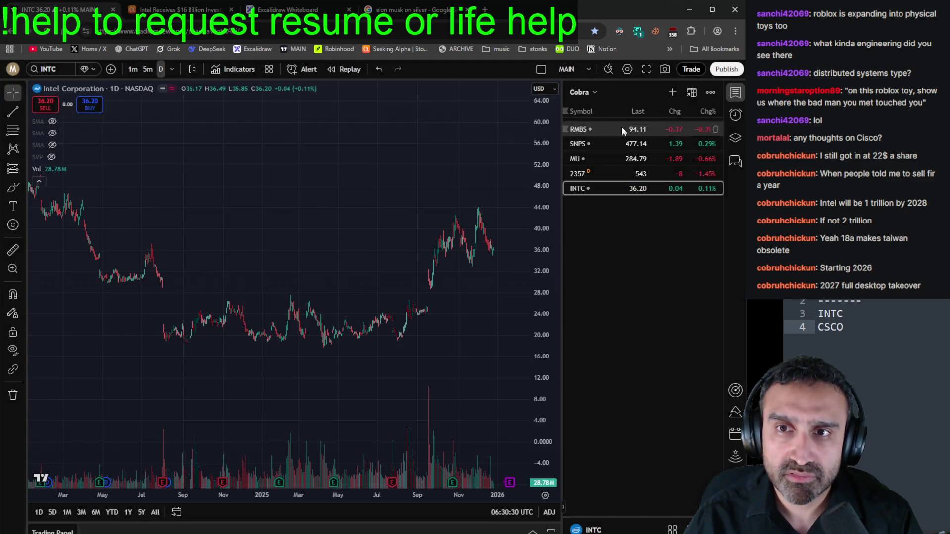
Step: Switch back to the full Watchlist and return to the Seeking Alpha Intel article
click(591, 96)
click(623, 281)
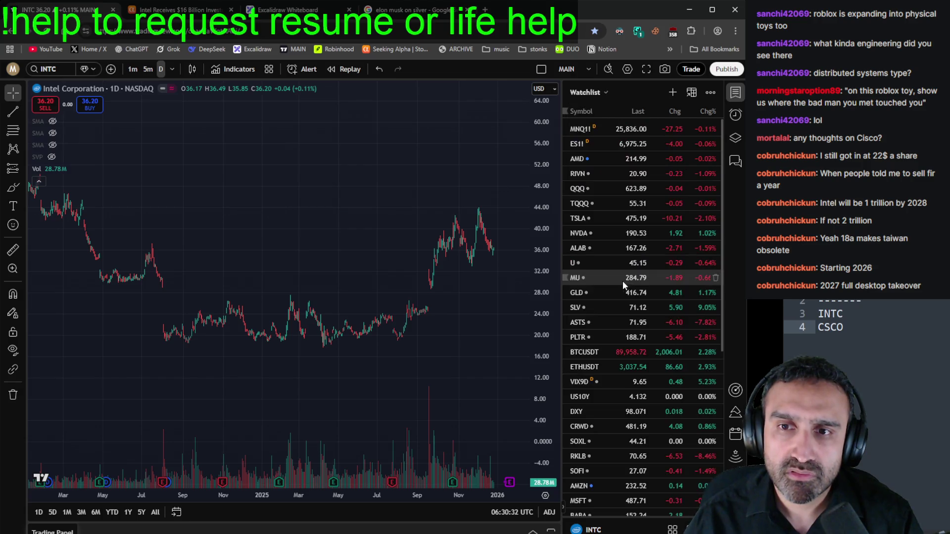
click(178, 10)
scroll(285, 296, down, 1)
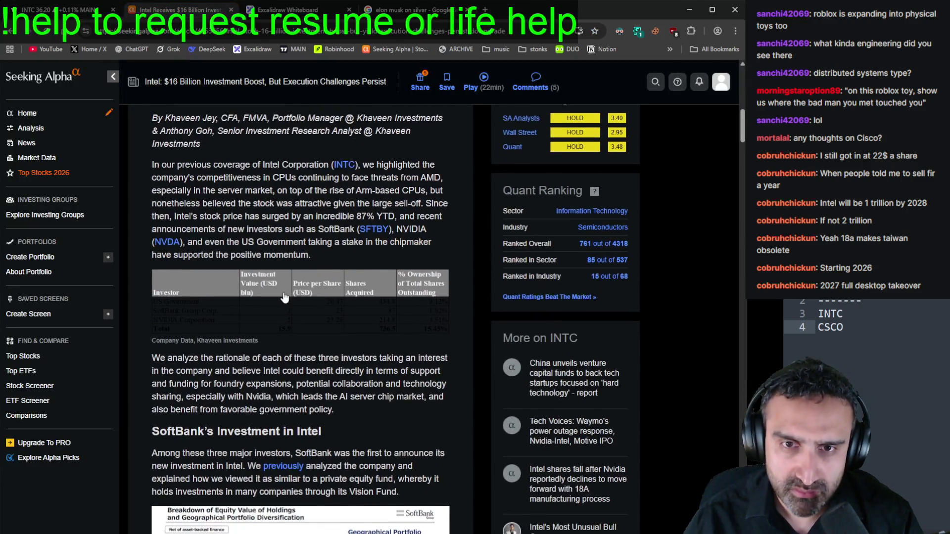
scroll(284, 297, down, 5)
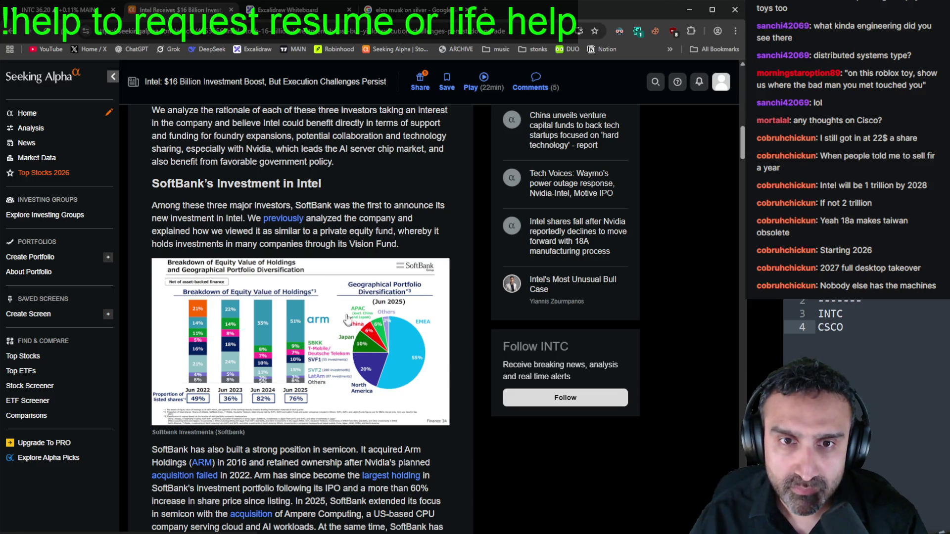
scroll(345, 281, up, 4)
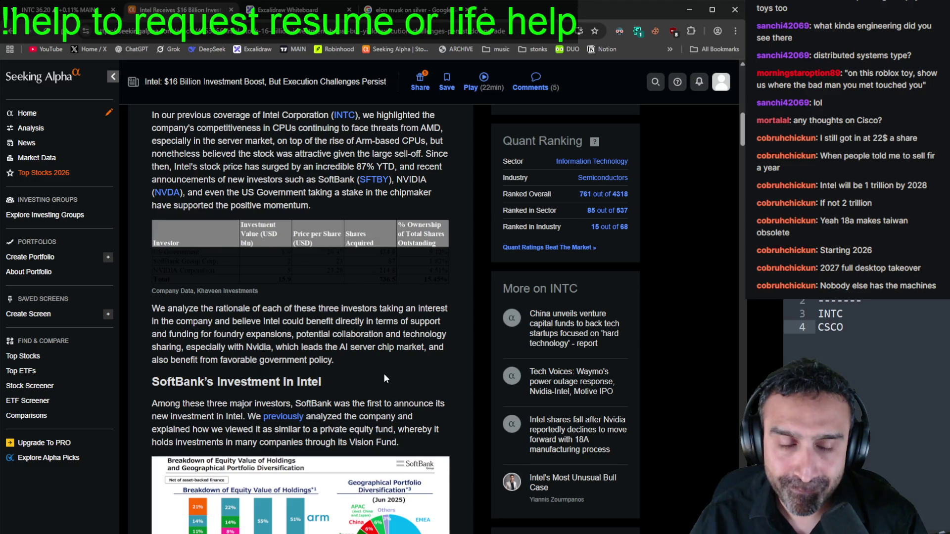
scroll(380, 375, down, 2)
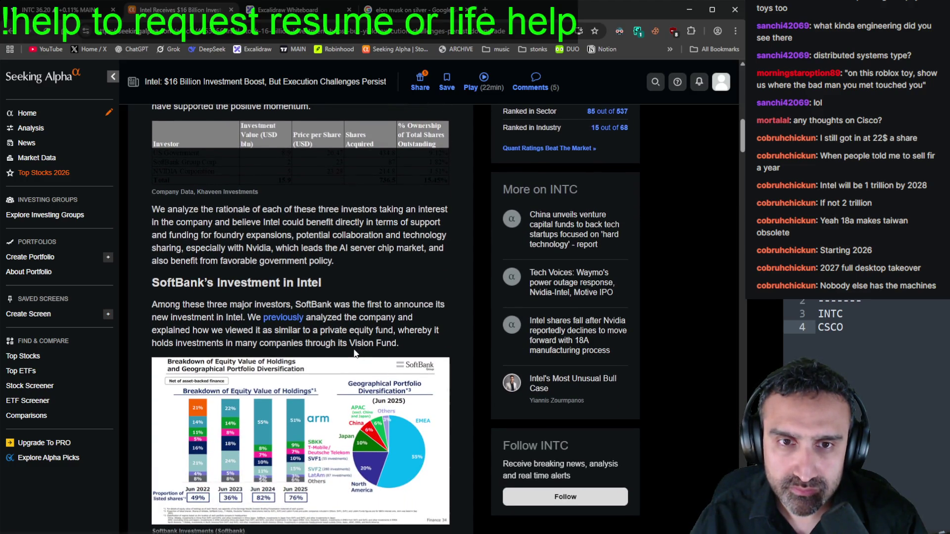
scroll(335, 279, down, 4)
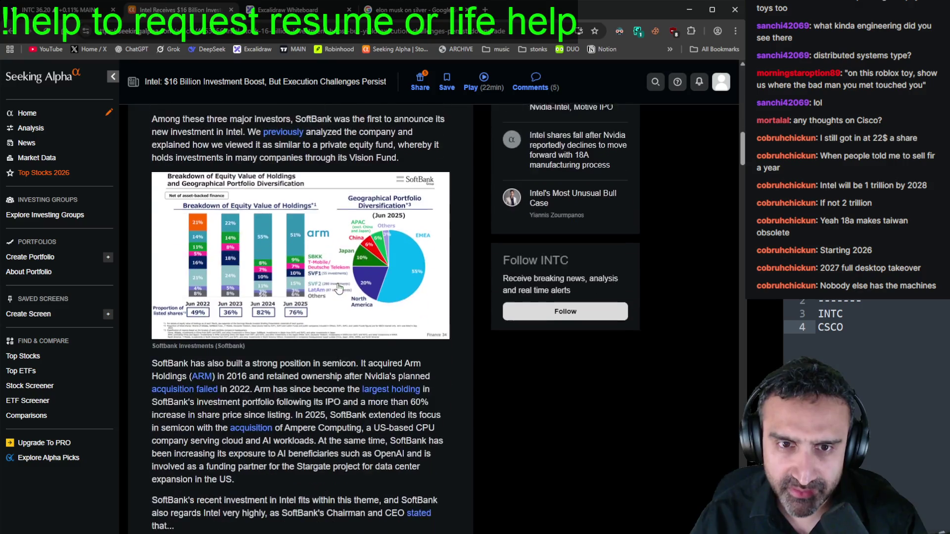
scroll(347, 334, down, 2)
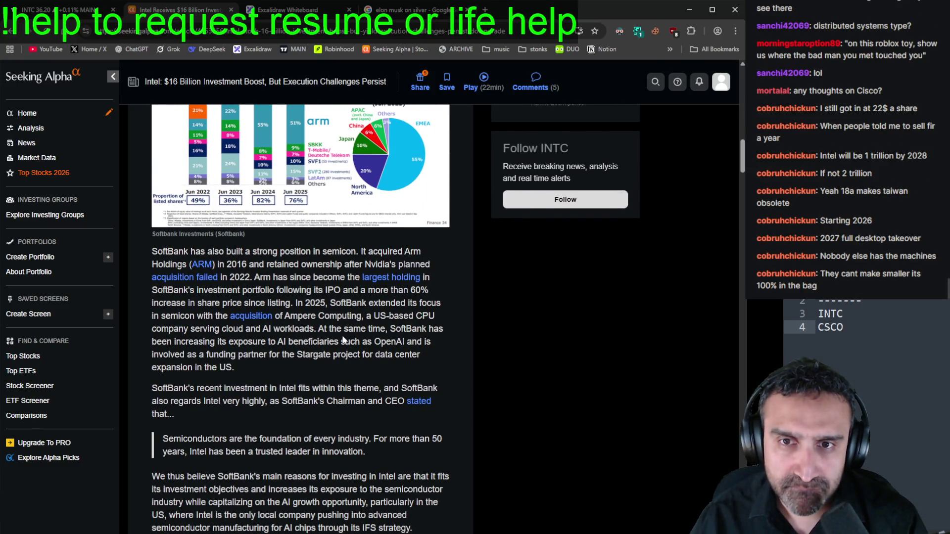
scroll(339, 284, down, 1)
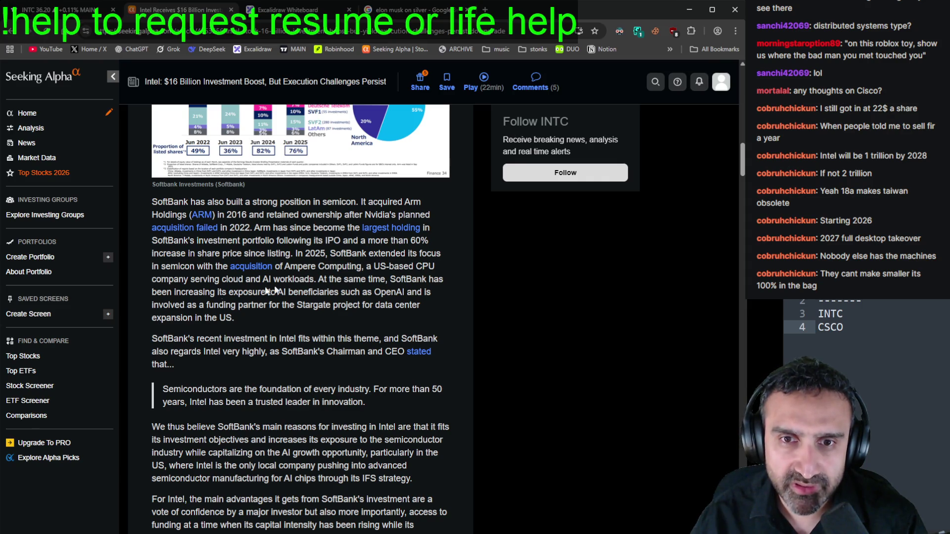
scroll(298, 381, down, 3)
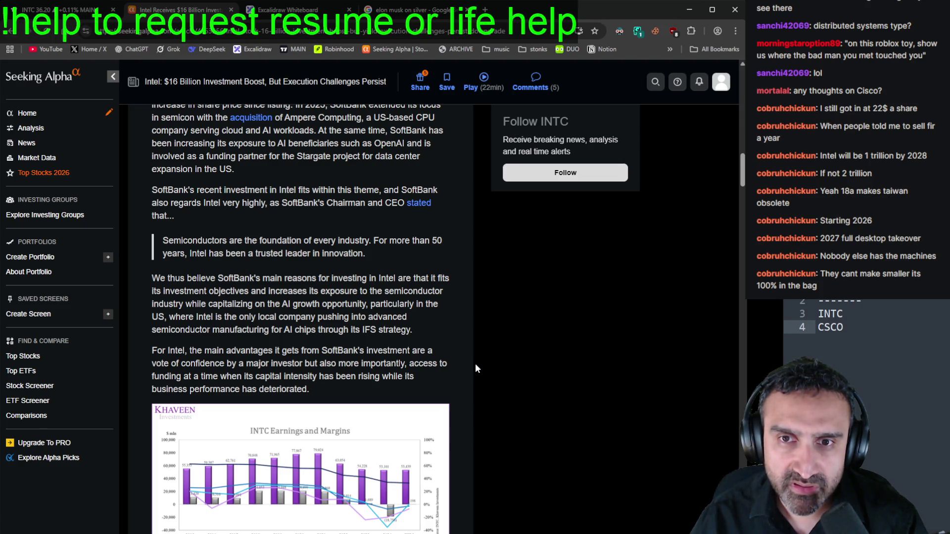
scroll(476, 368, down, 1)
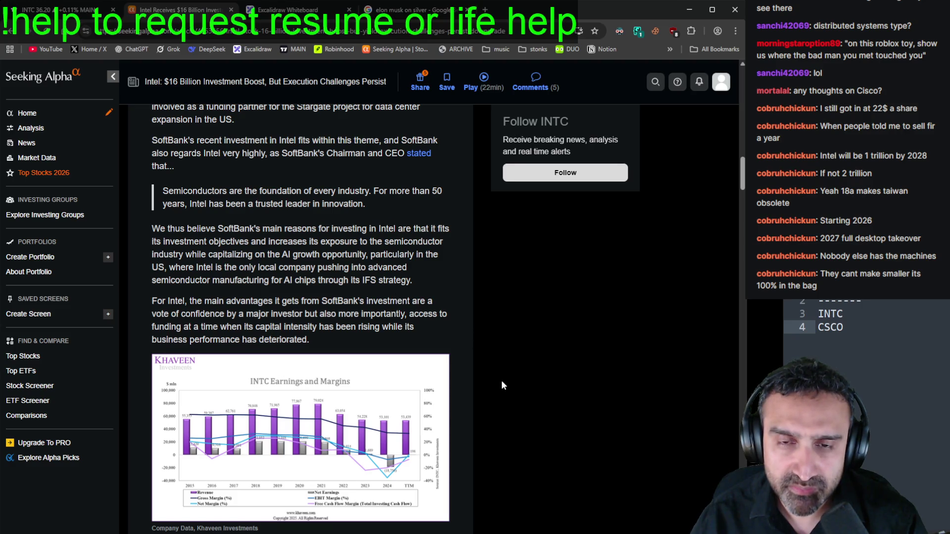
Step: Scroll the Intel article down to the Nvidia investment section, then return to TradingView's INTC chart
scroll(502, 385, down, 6)
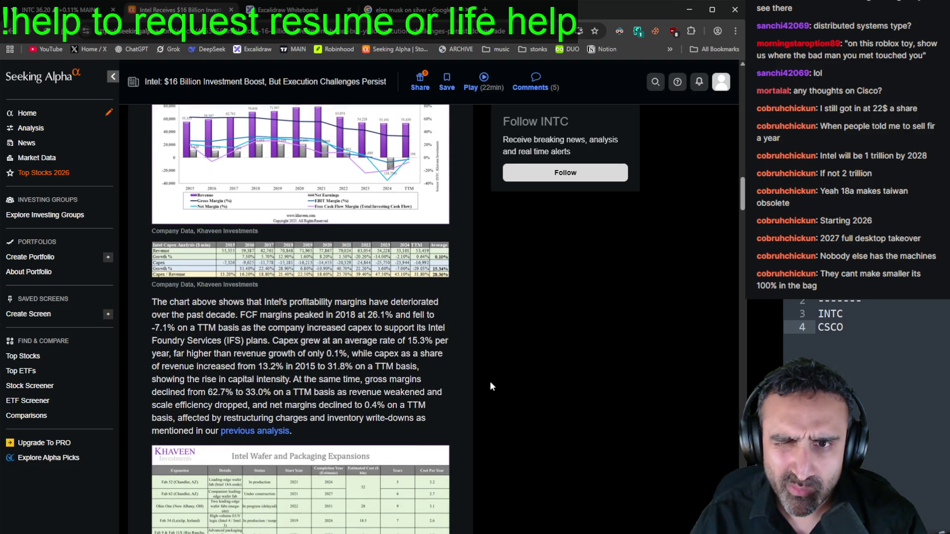
scroll(487, 383, down, 5)
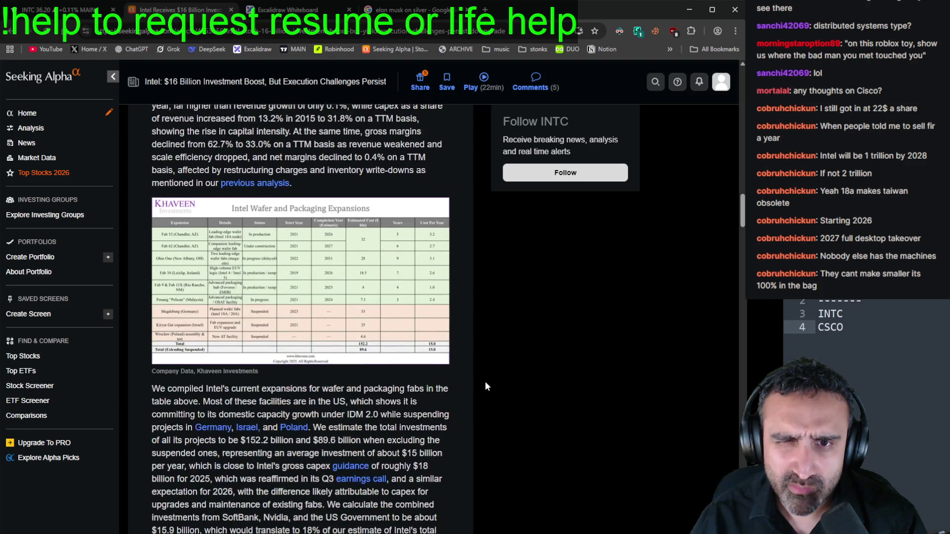
scroll(483, 385, down, 5)
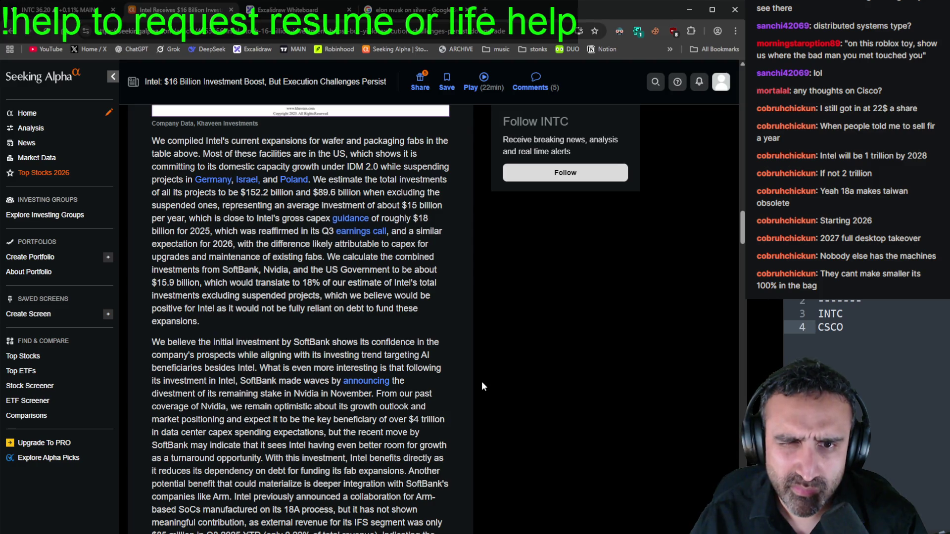
scroll(483, 386, down, 6)
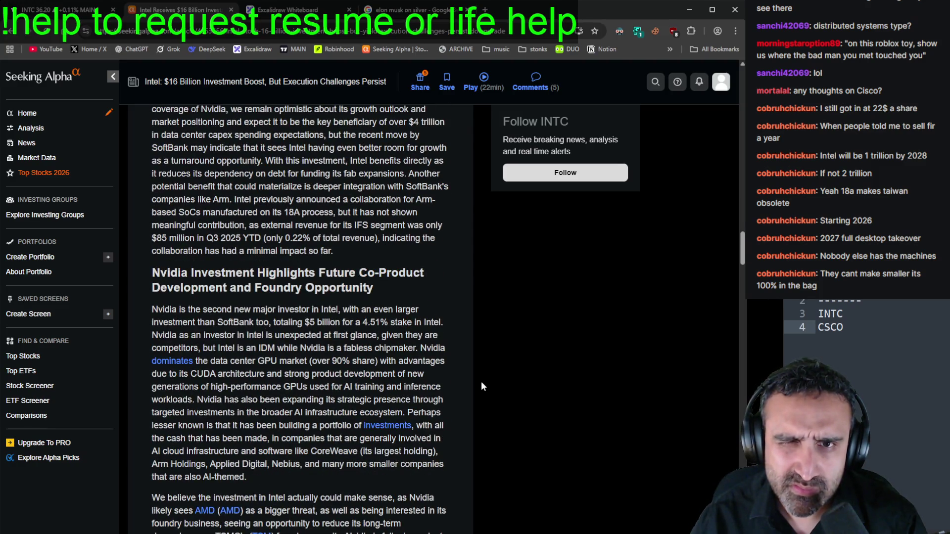
scroll(245, 218, up, 1)
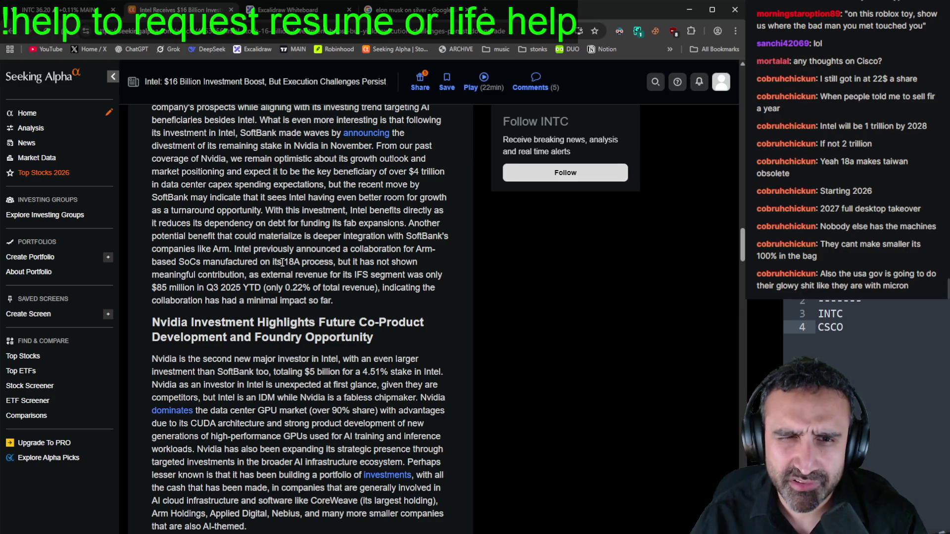
scroll(282, 262, up, 1)
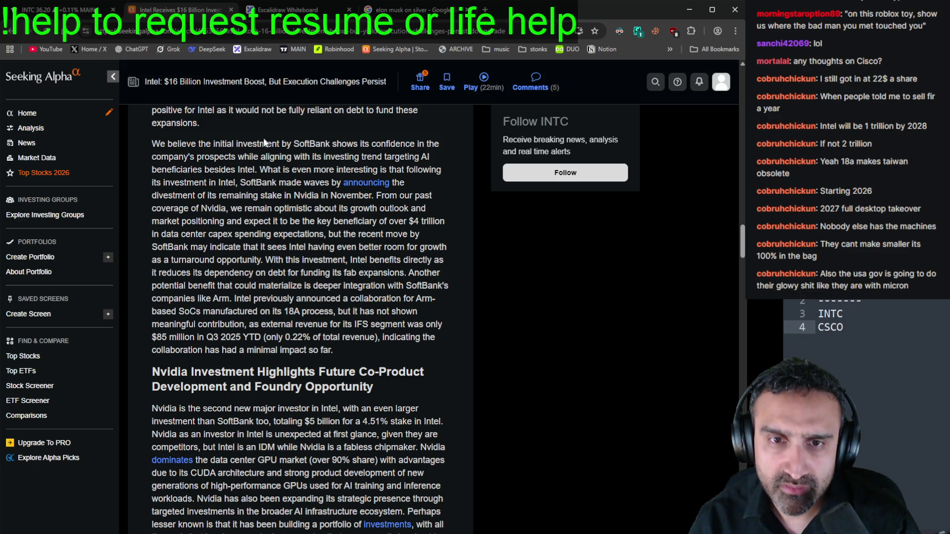
scroll(255, 216, down, 7)
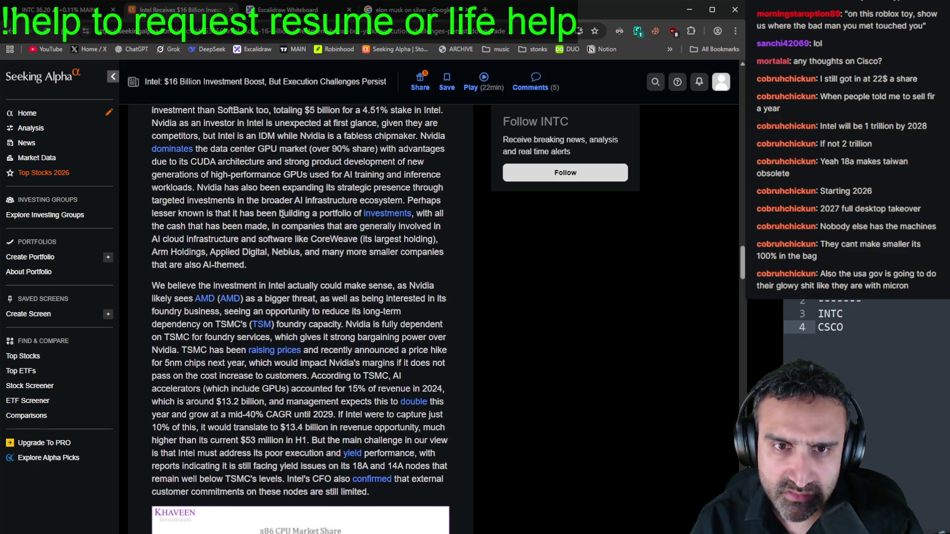
key(ctrl+1)
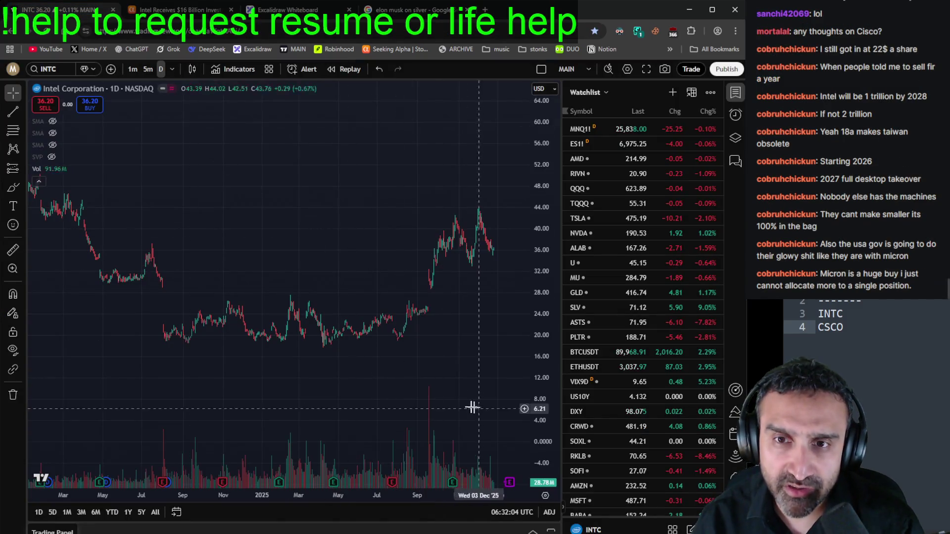
Step: Zoom around the INTC chart, then pick MU from the watchlist to load Micron's daily chart
scroll(424, 357, up, 2)
scroll(433, 322, down, 3)
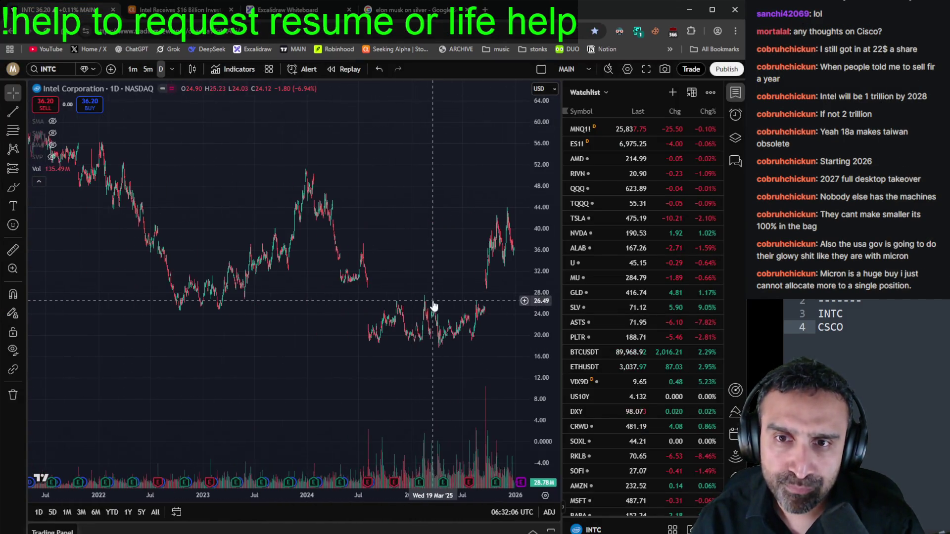
scroll(440, 303, up, 2)
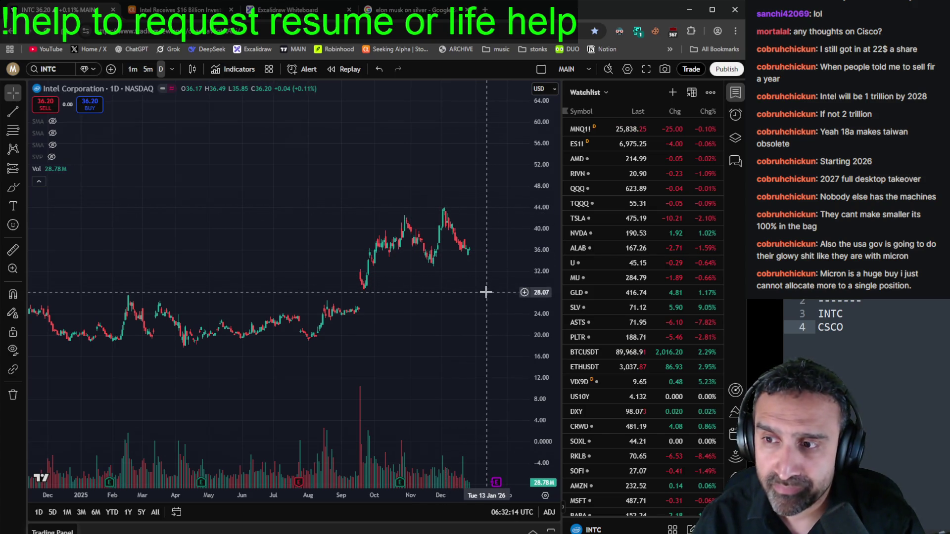
scroll(485, 292, down, 5)
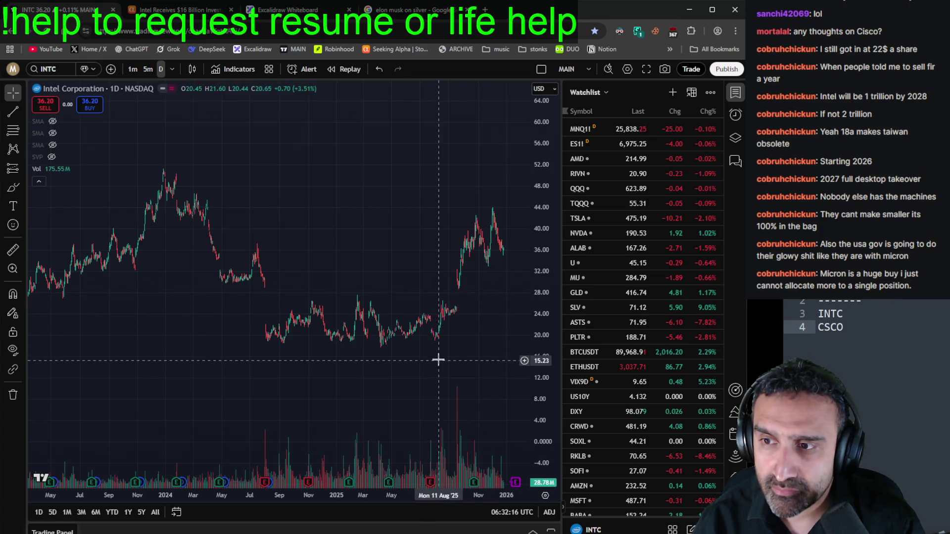
scroll(438, 360, up, 3)
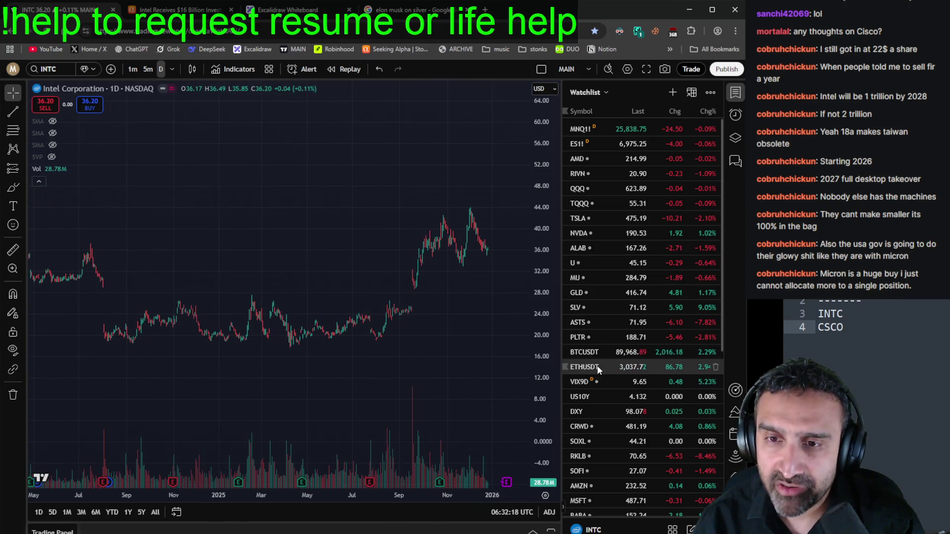
scroll(598, 370, down, 6)
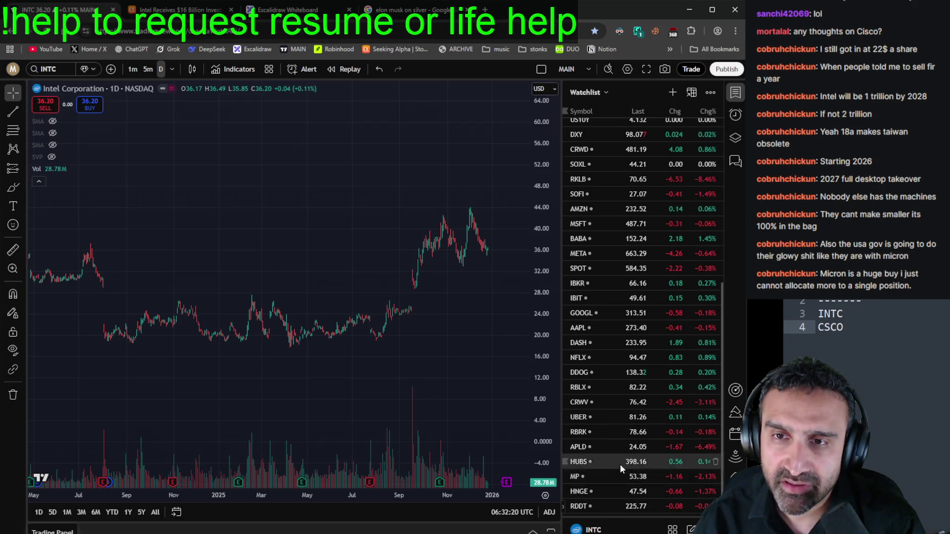
scroll(620, 465, up, 6)
click(632, 278)
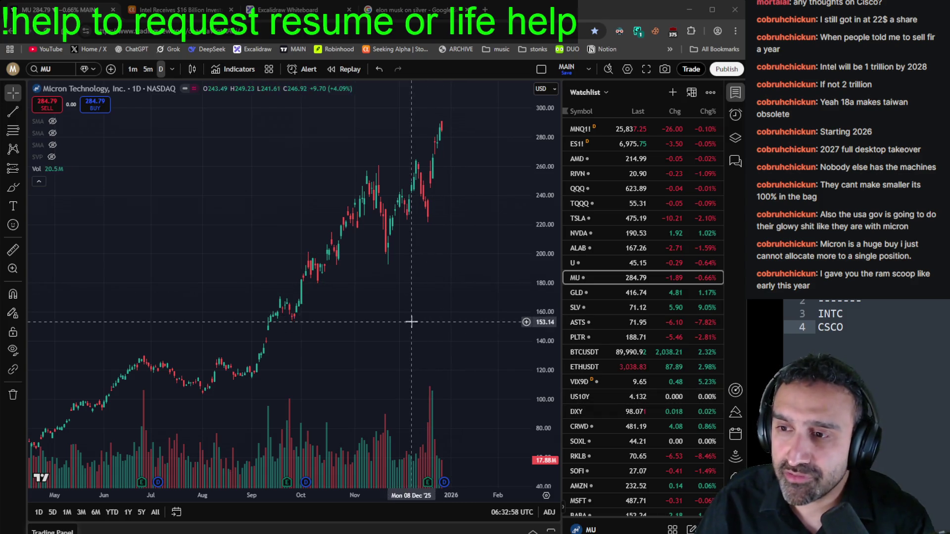
scroll(493, 323, down, 3)
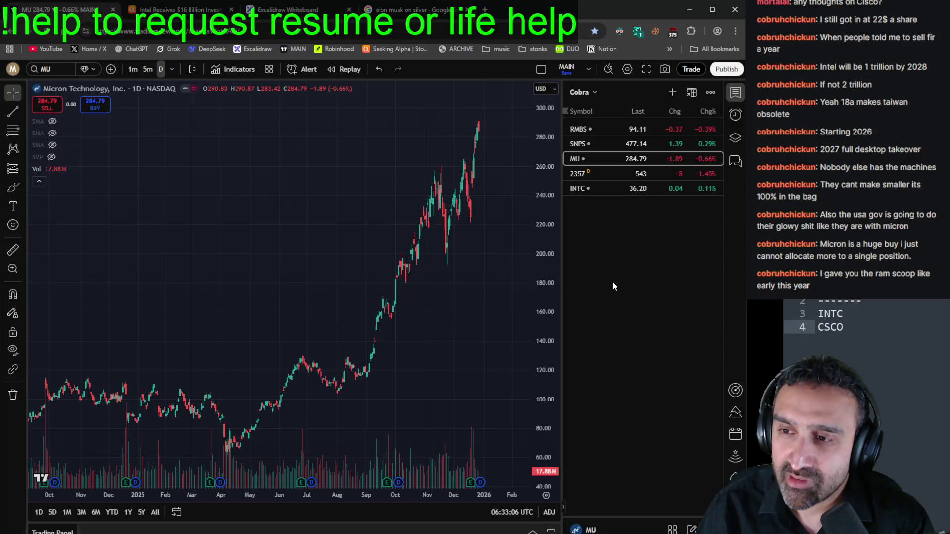
click(592, 92)
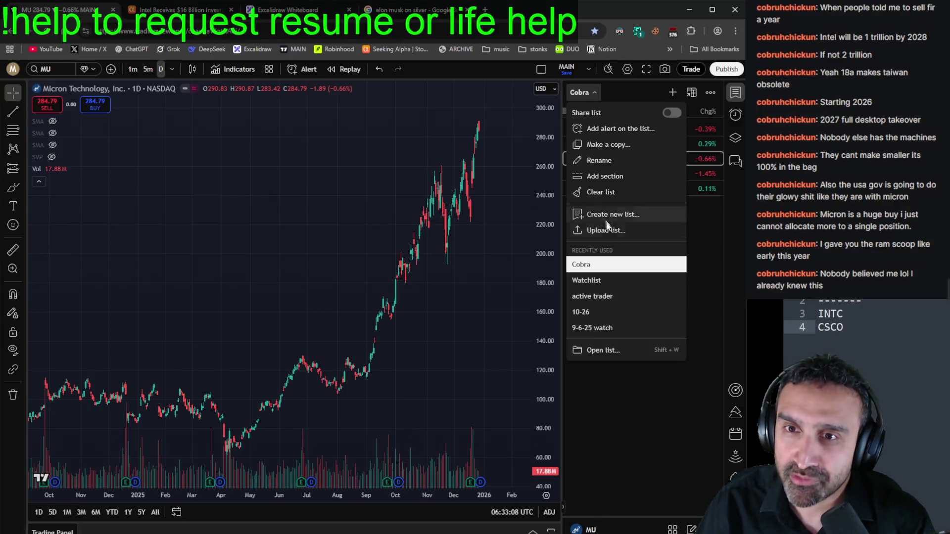
click(619, 280)
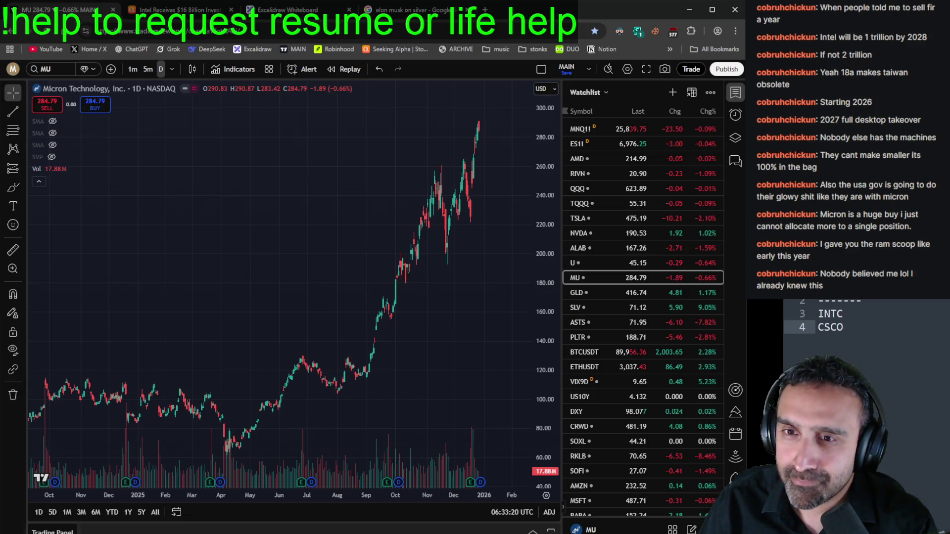
drag(925, 317, 870, 302)
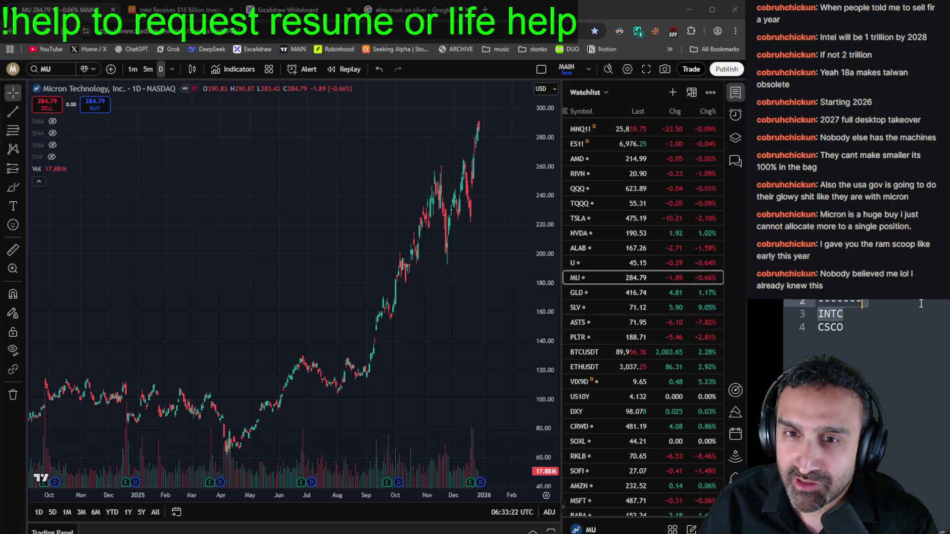
Step: Delete the INTC line from the ticker notes so CSCO moves up to line 3
scroll(553, 332, up, 3)
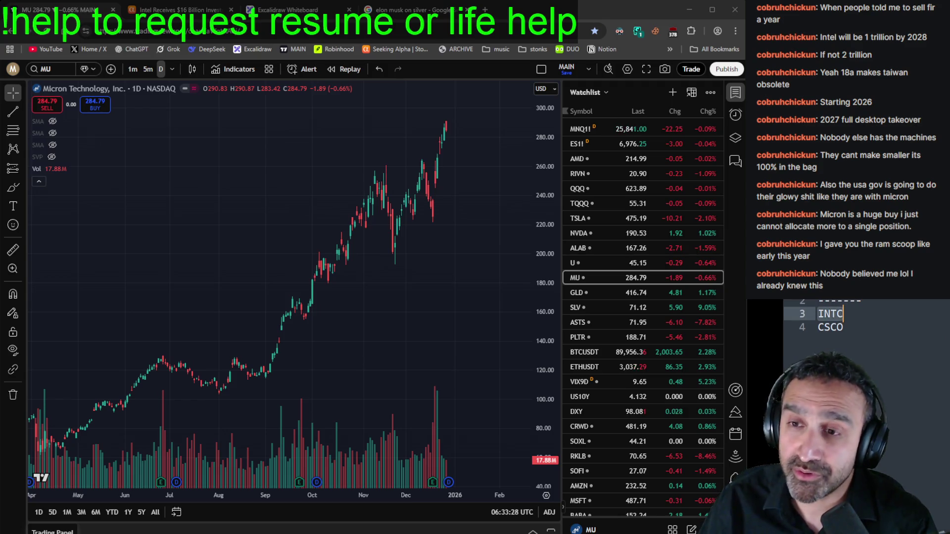
key(BackSpace)
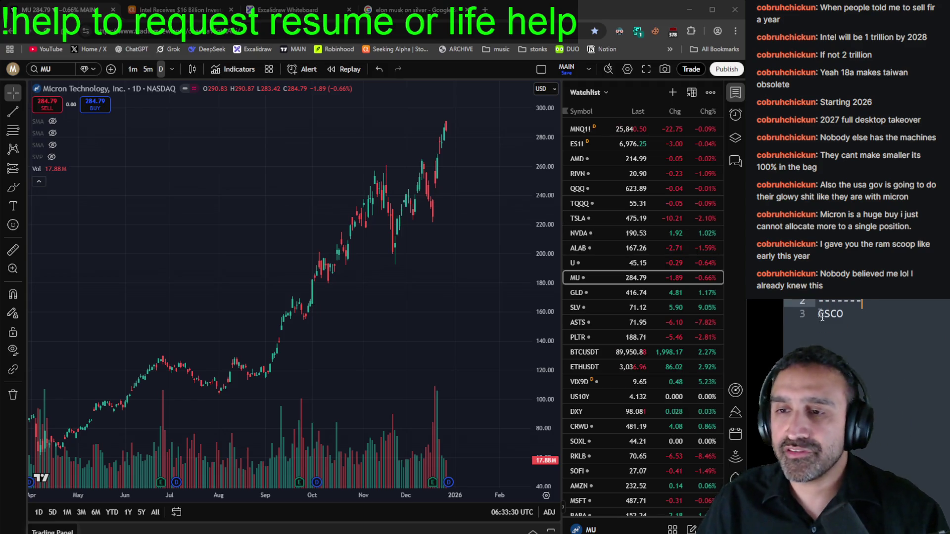
key(Delete)
click(838, 320)
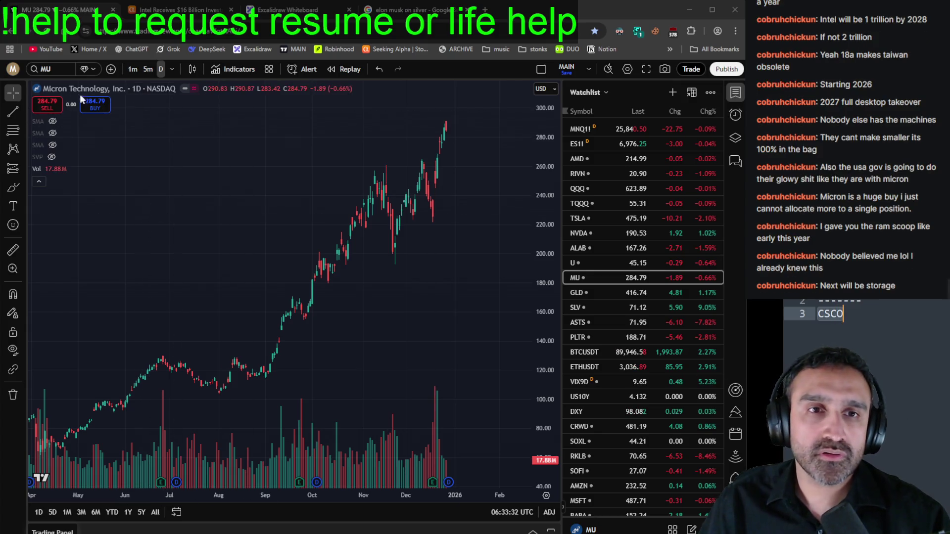
Step: Load the CSCO chart from the symbol box and zoom it
click(54, 66)
text(CSCO)
key(Return)
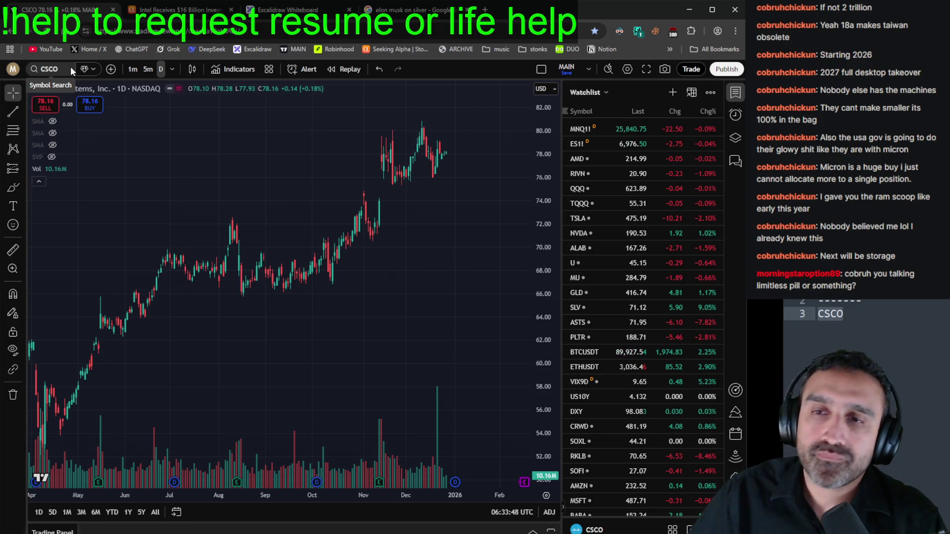
scroll(349, 191, down, 6)
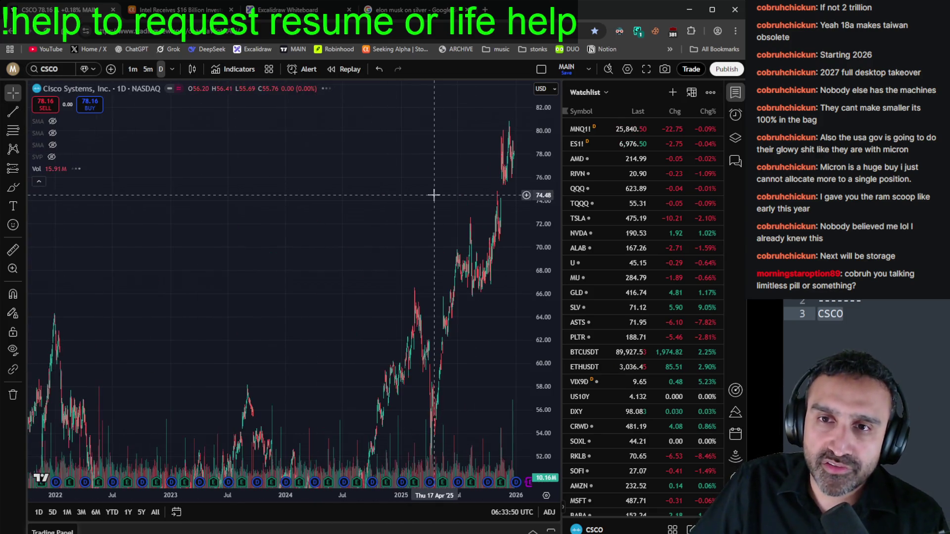
scroll(434, 195, down, 3)
scroll(446, 381, down, 3)
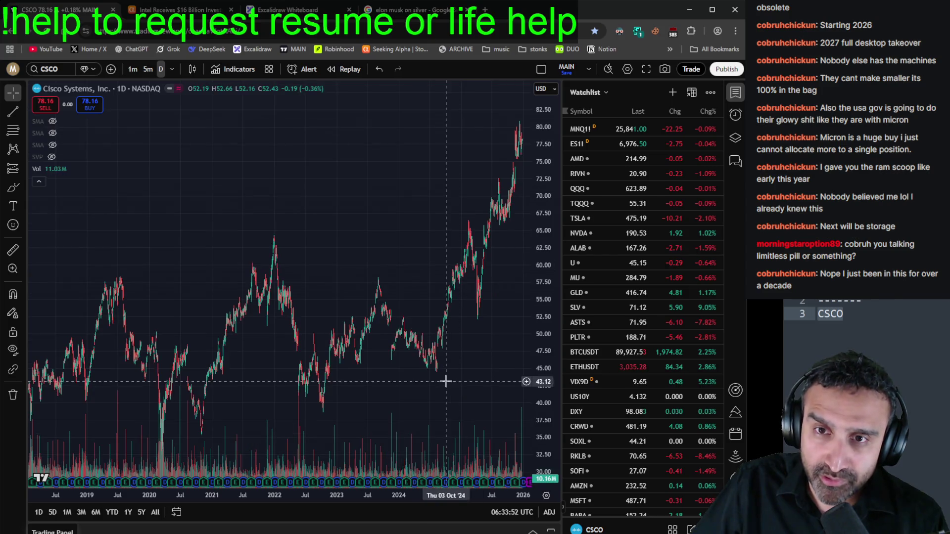
scroll(446, 381, up, 8)
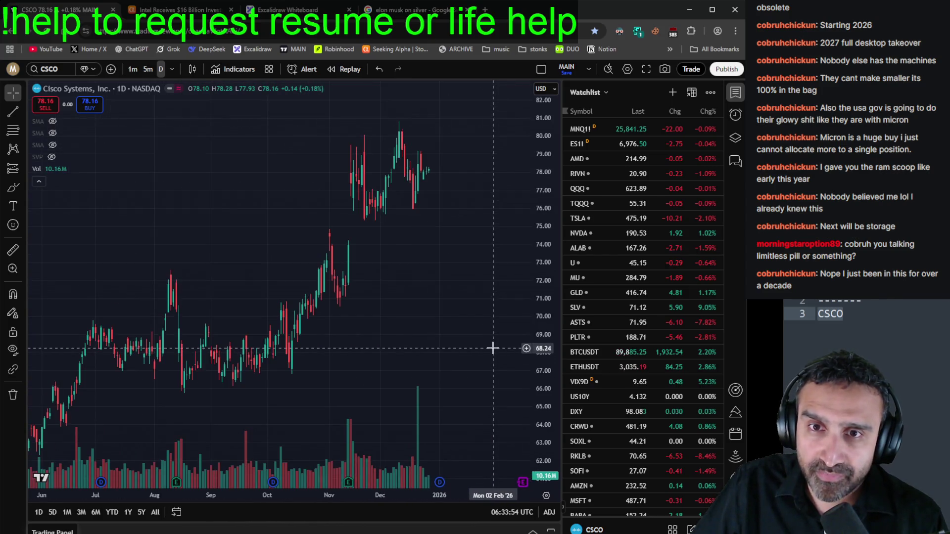
Step: Switch to the Seeking Alpha Intel article and focus its search box
click(190, 10)
scroll(296, 166, up, 20)
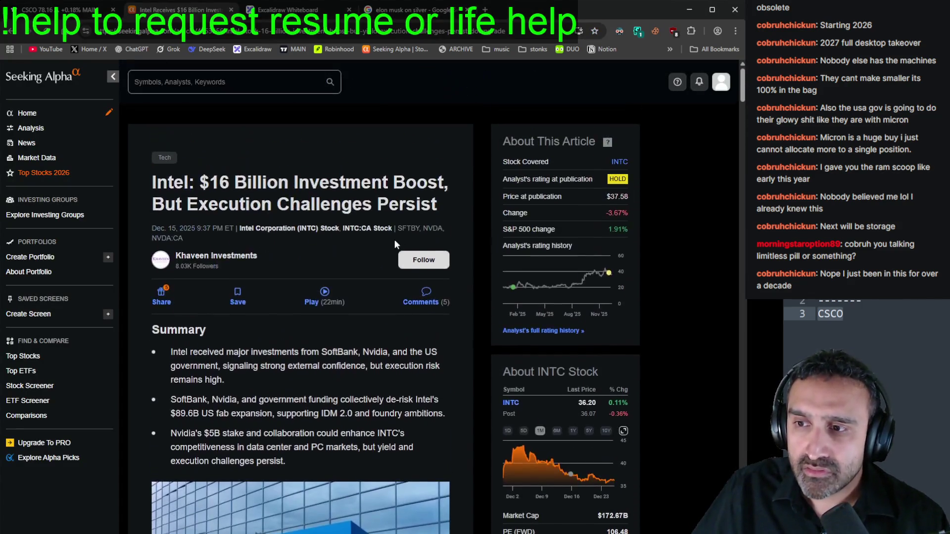
click(224, 84)
Step: Search csco on Seeking Alpha and open the top Cisco analysis article
text(csco)
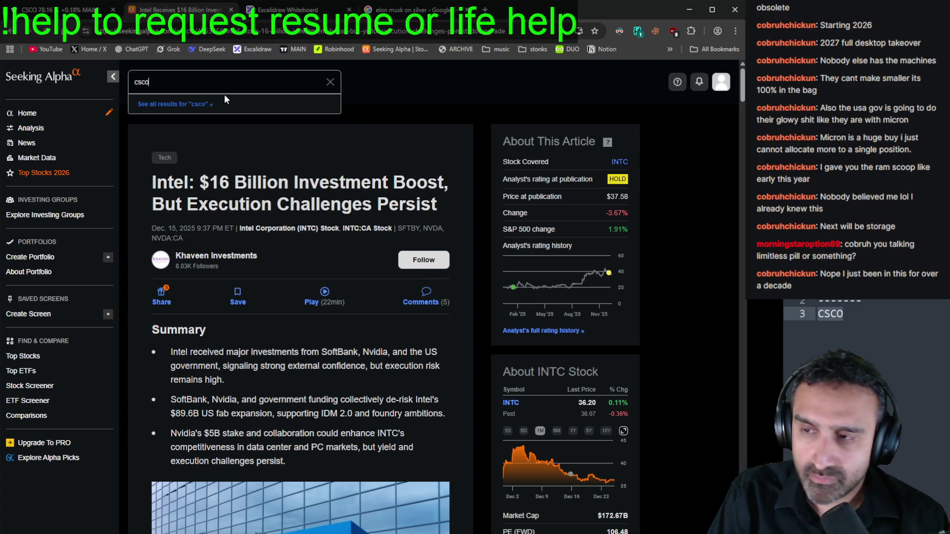
key(Return)
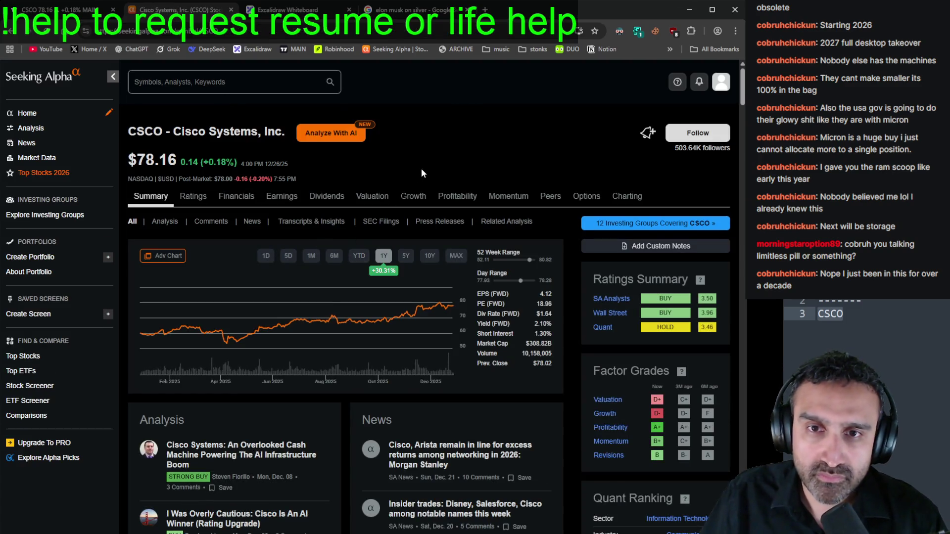
scroll(354, 194, down, 5)
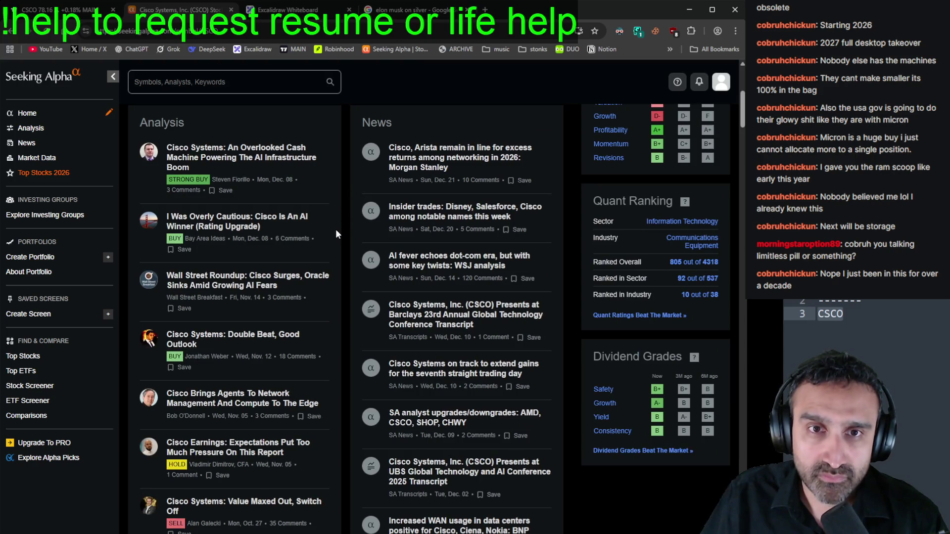
click(293, 164)
Step: Read through the Cisco article, briefly glancing at the CSCO chart
scroll(297, 170, down, 5)
scroll(304, 186, up, 3)
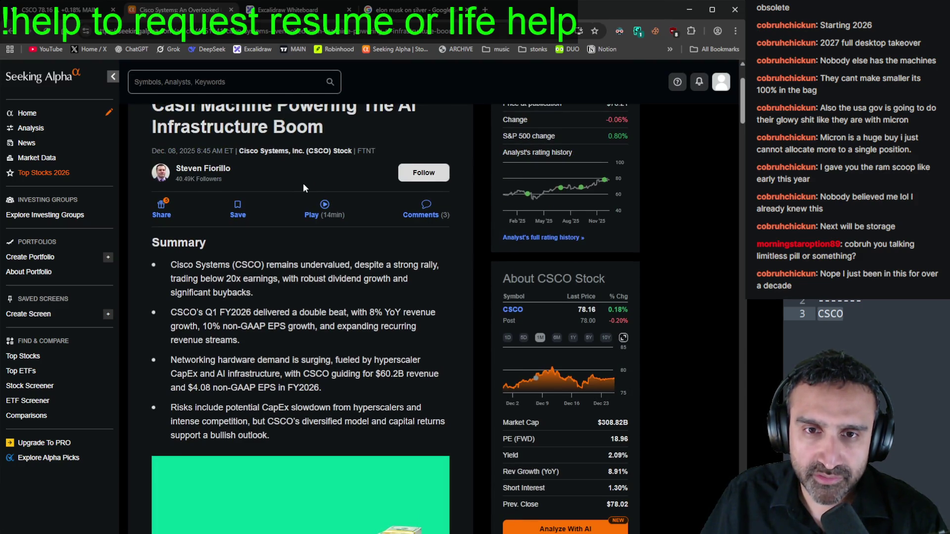
click(59, 9)
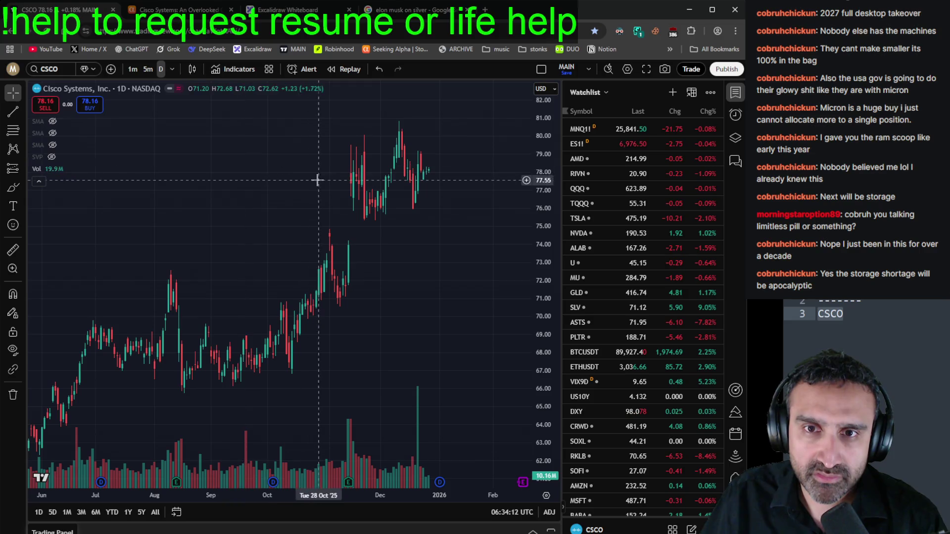
click(178, 9)
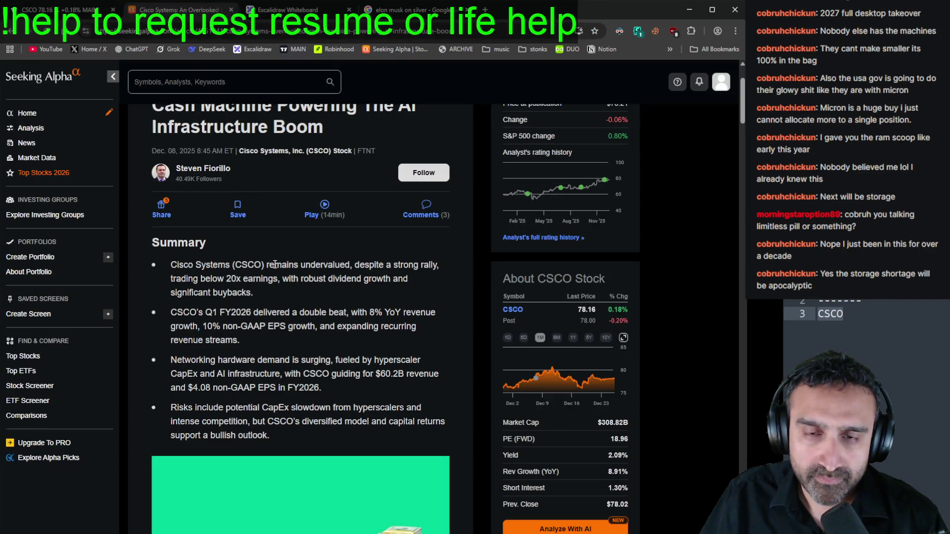
scroll(275, 265, down, 10)
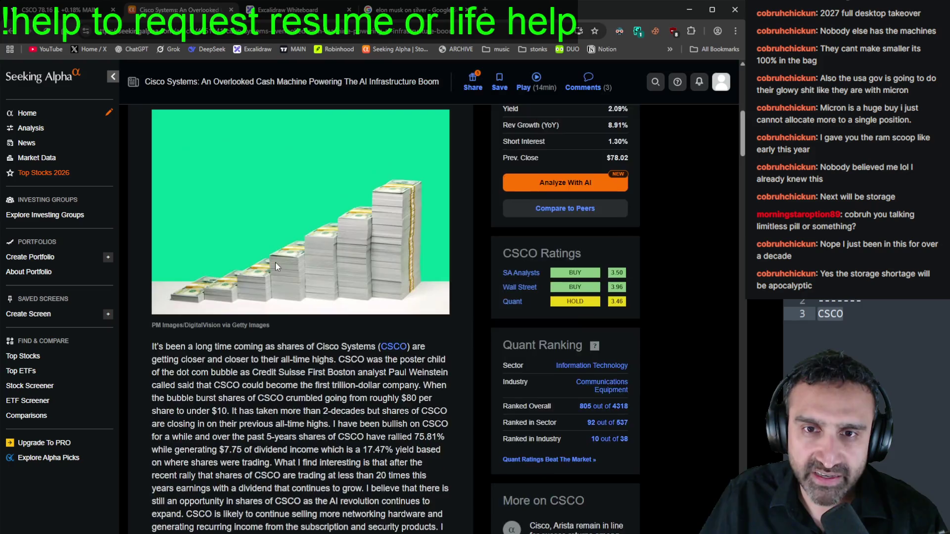
scroll(276, 274, up, 3)
scroll(275, 269, up, 1)
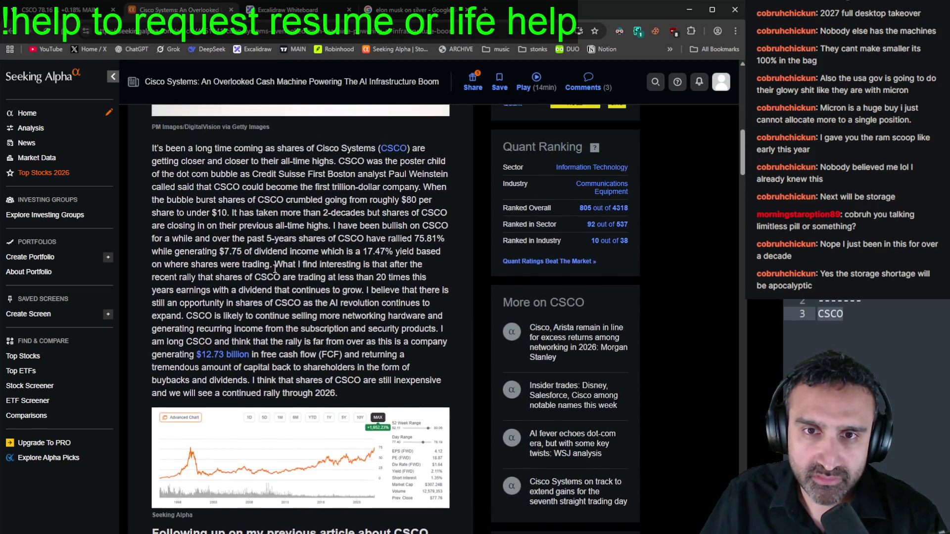
scroll(276, 270, down, 5)
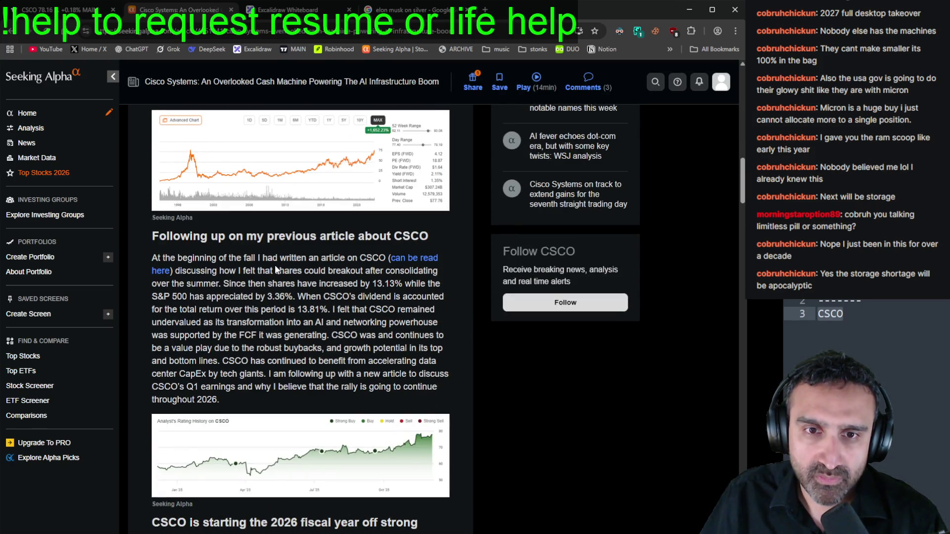
scroll(274, 264, down, 8)
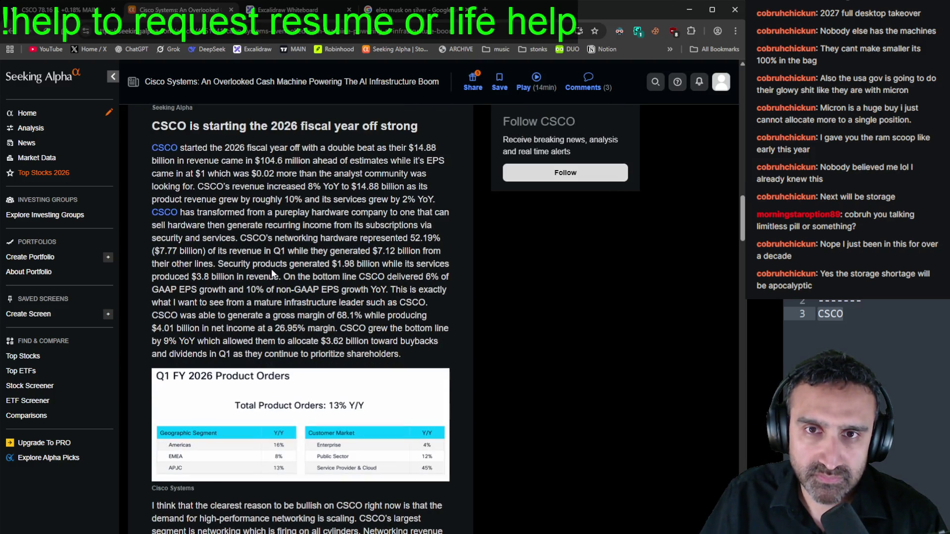
scroll(271, 269, down, 8)
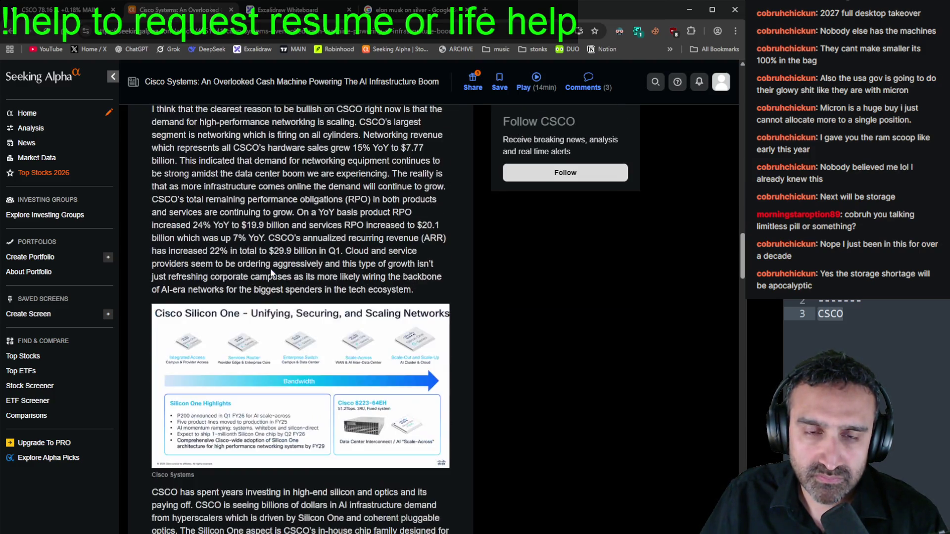
scroll(270, 268, down, 5)
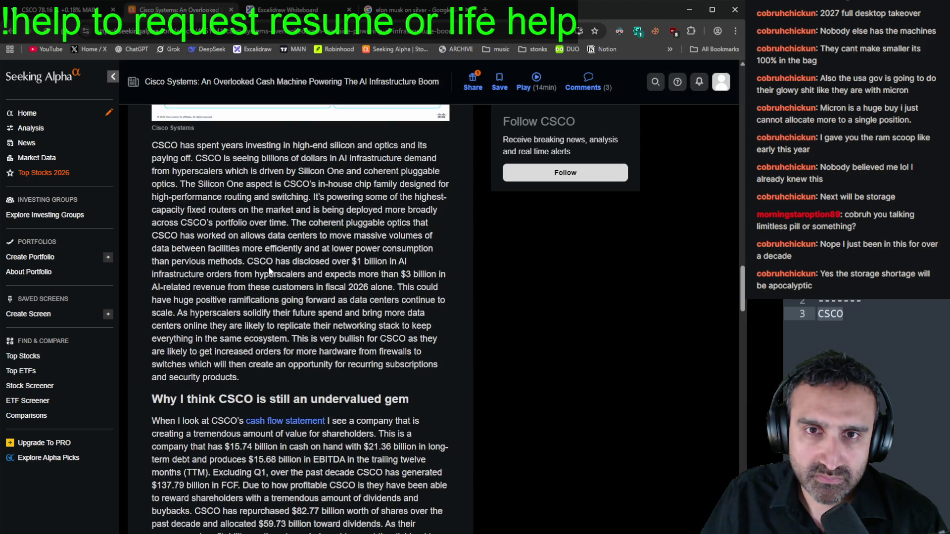
Step: Go back and read 'I Was Overly Cautious: Cisco Is An AI Winner', then return to TradingView
click(6, 34)
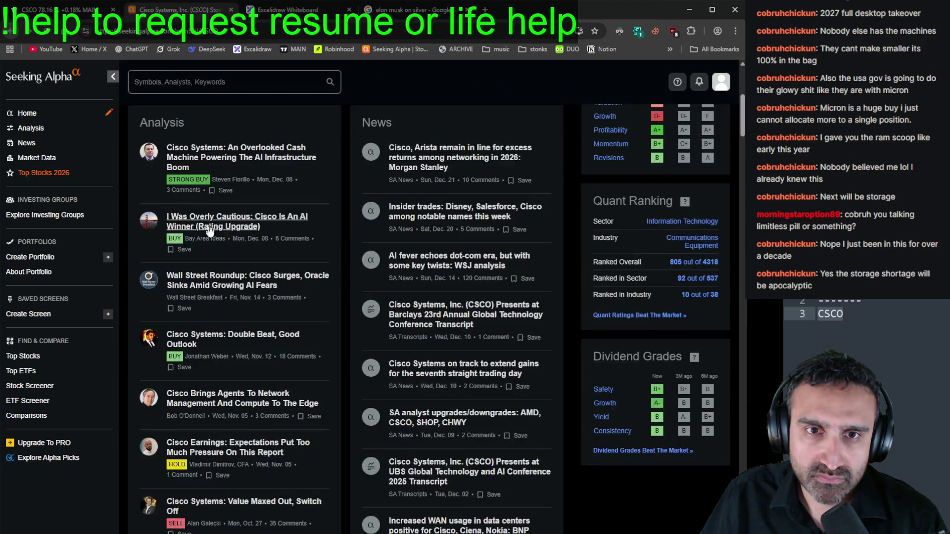
click(247, 229)
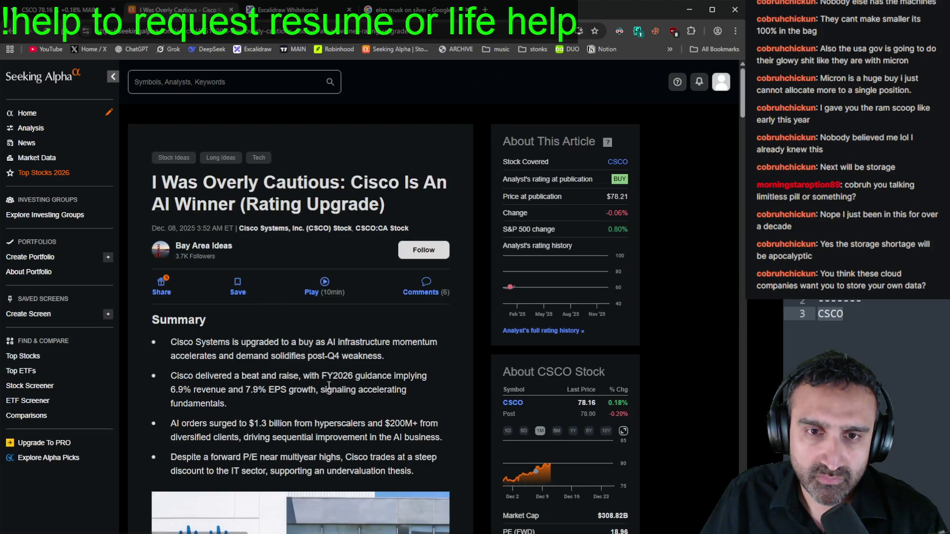
scroll(328, 385, down, 20)
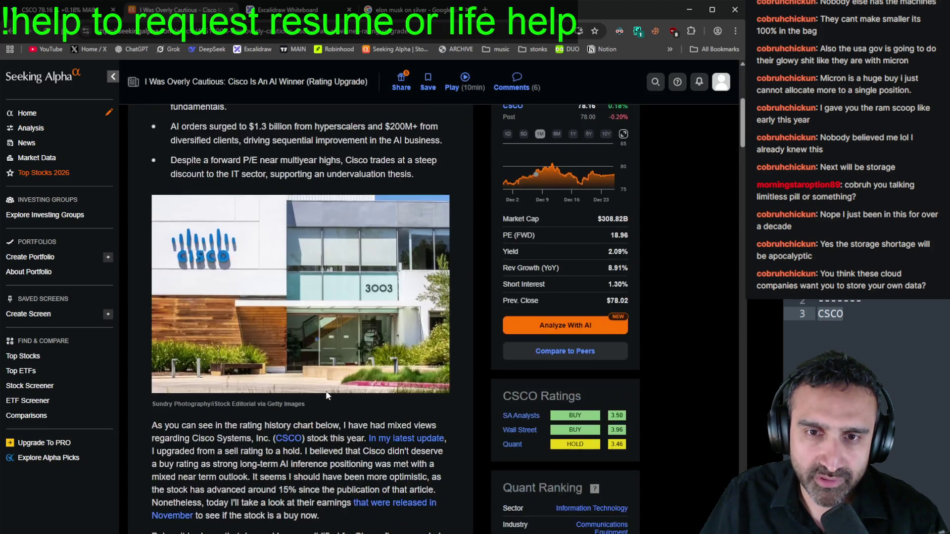
scroll(326, 397, down, 5)
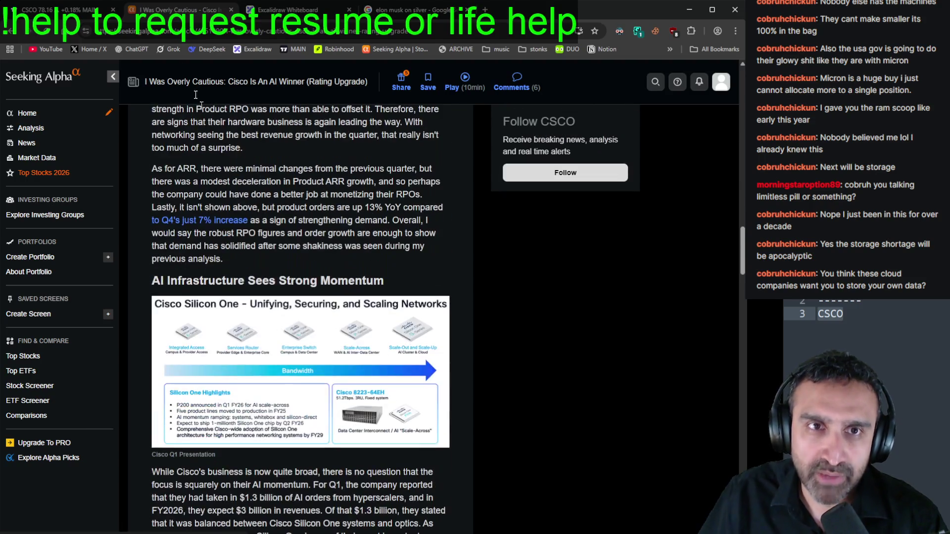
key(ctrl+1)
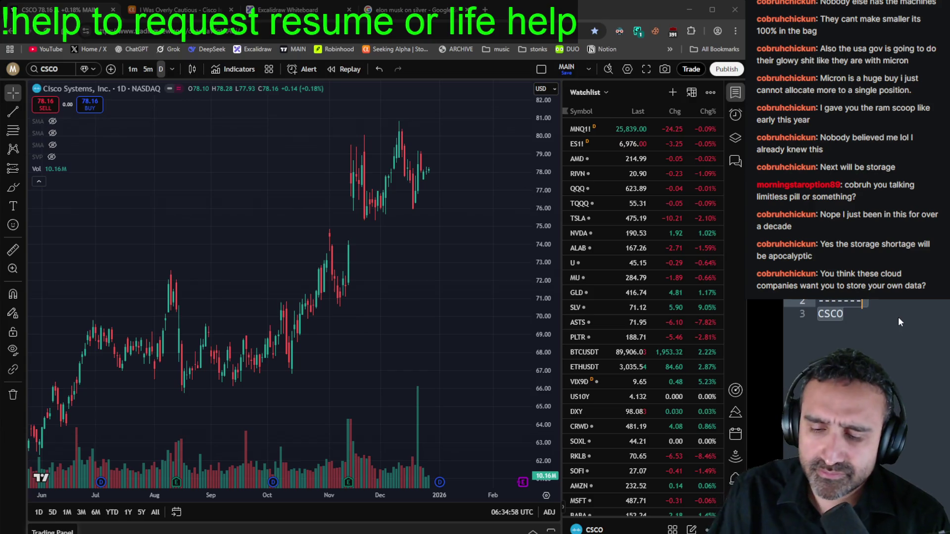
Step: Remove CSCO from the ticker notes and open Symbol Search for the next ticker
key(ctrl+z)
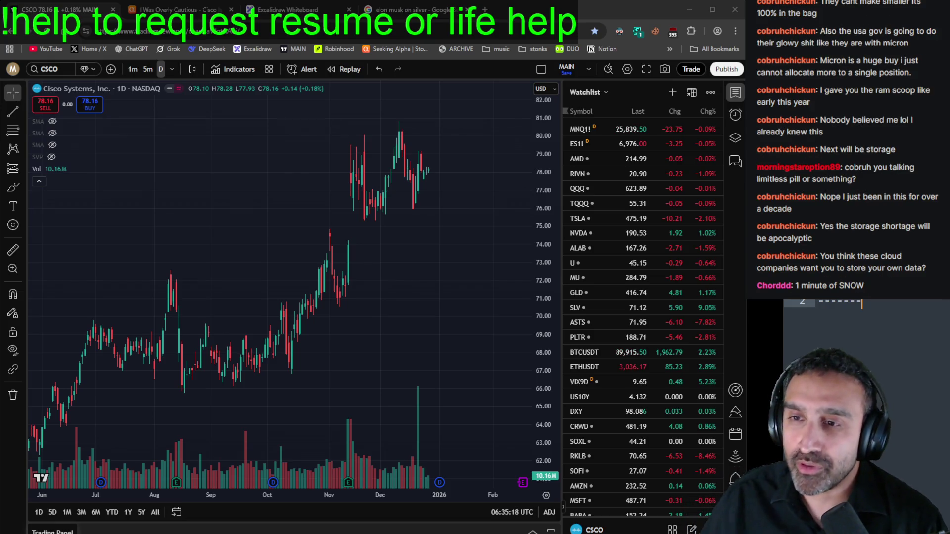
click(47, 71)
Step: Load the SNOW chart and frame it from about Sep 2024 to early 2026
text(snow)
key(Return)
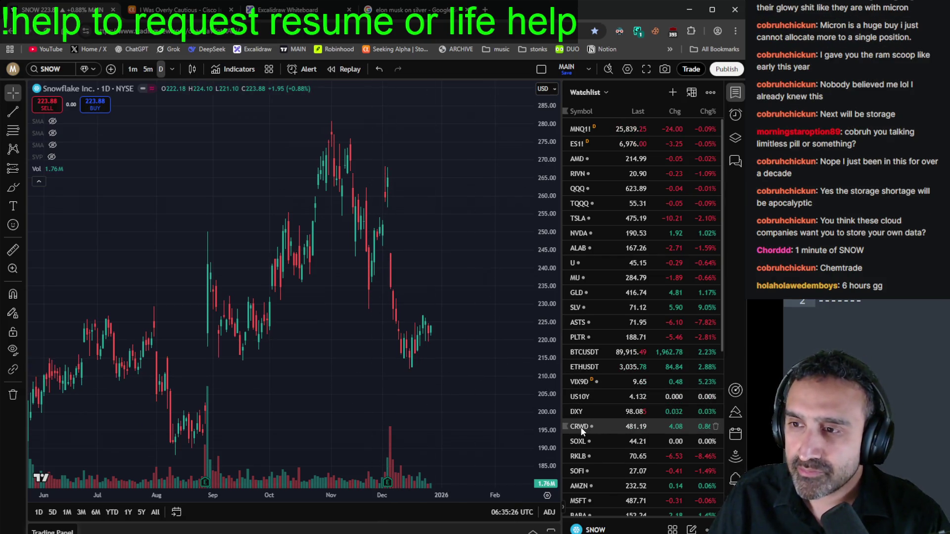
scroll(416, 456, down, 8)
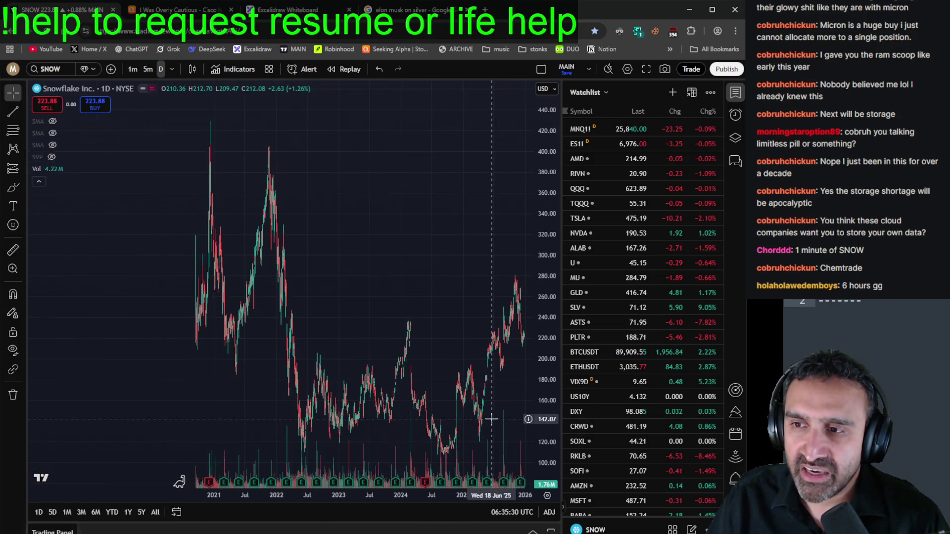
scroll(490, 415, up, 5)
scroll(494, 417, up, 4)
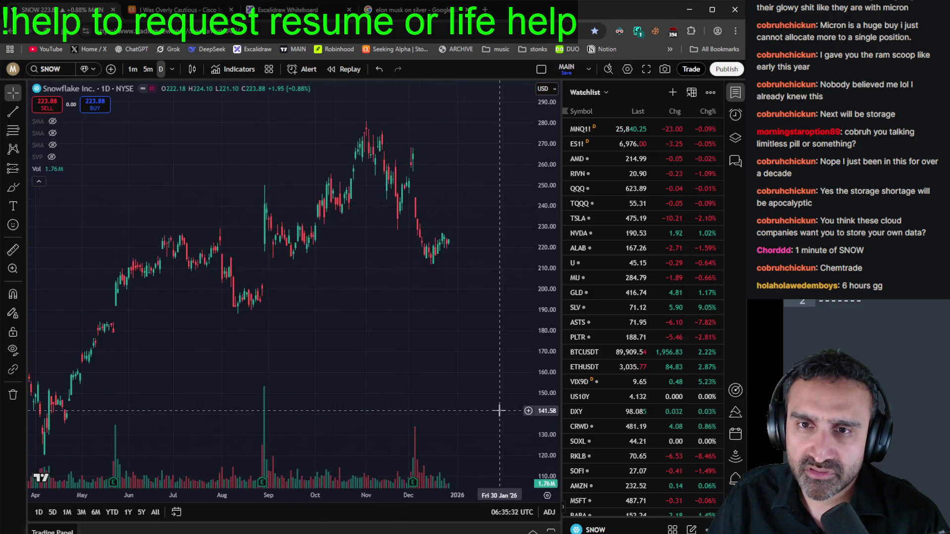
scroll(499, 410, down, 8)
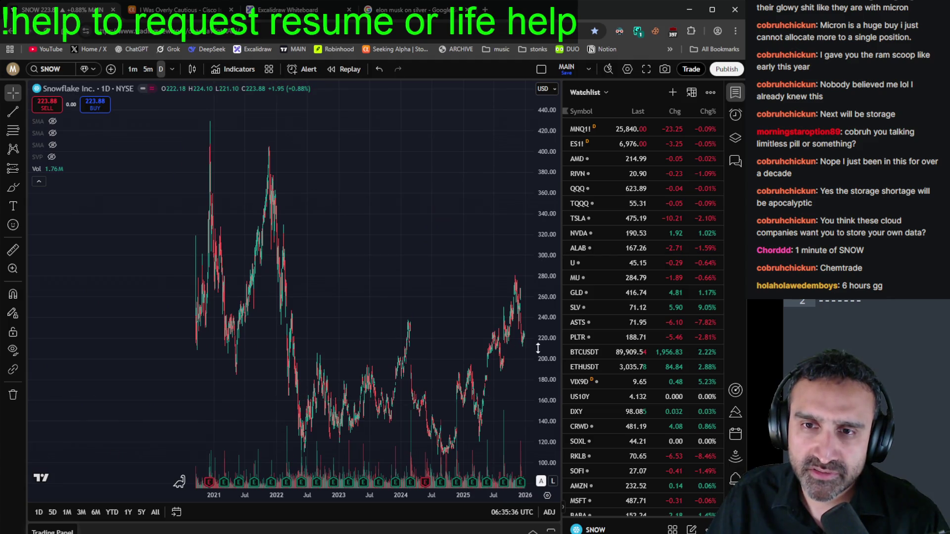
scroll(496, 401, up, 5)
scroll(497, 407, up, 5)
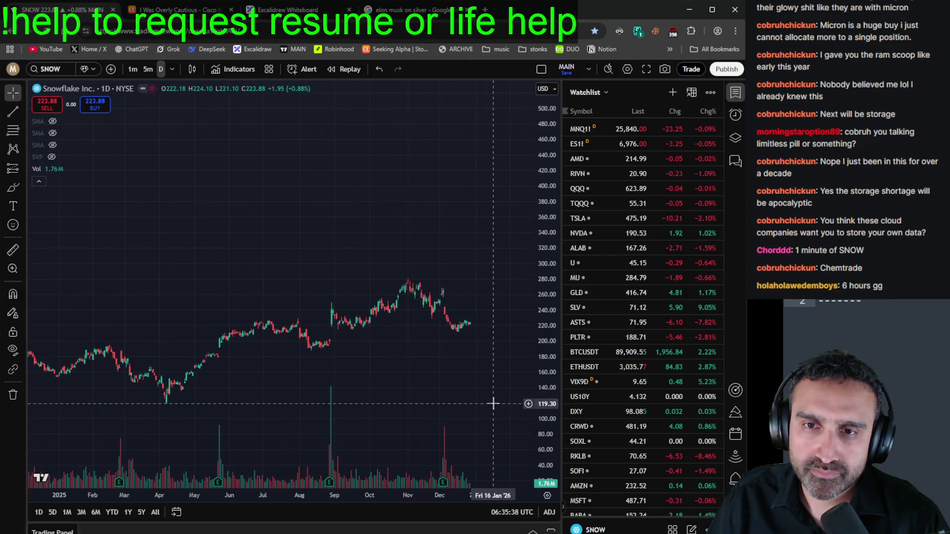
mouse_move(451, 272)
mouse_down()
mouse_move(471, 209)
mouse_move(510, 257)
mouse_up()
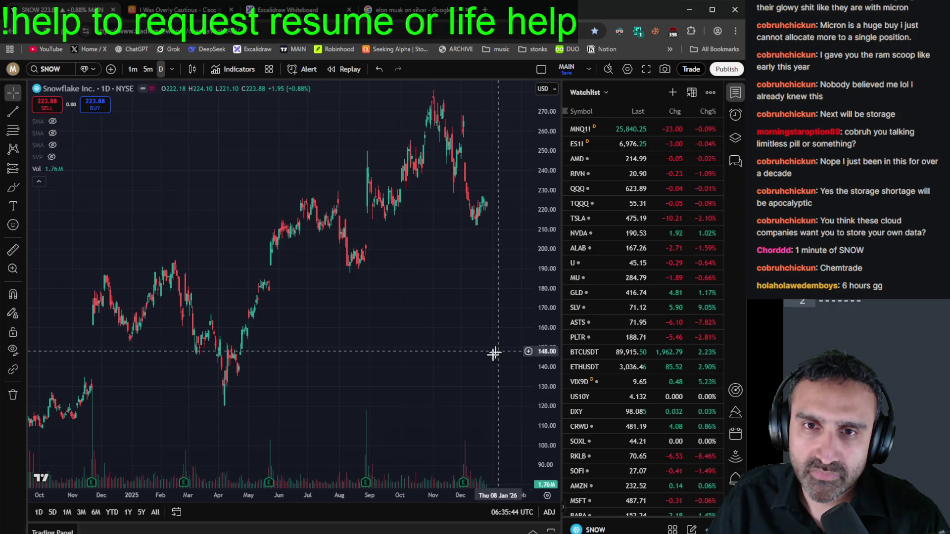
scroll(494, 354, down, 1)
scroll(469, 403, down, 1)
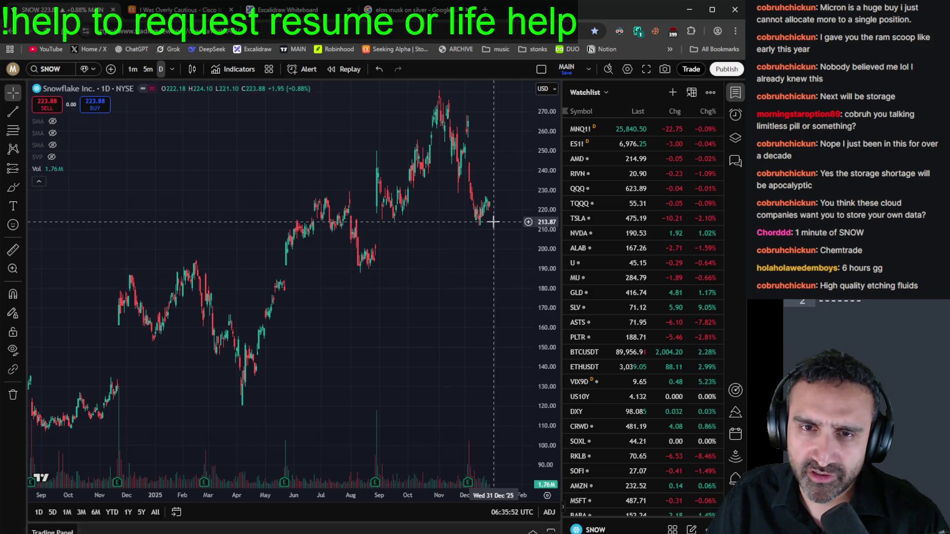
Step: Switch to the Seeking Alpha Cisco 'I Was Overly Cautious' article
click(178, 10)
scroll(384, 267, up, 6)
scroll(383, 267, up, 15)
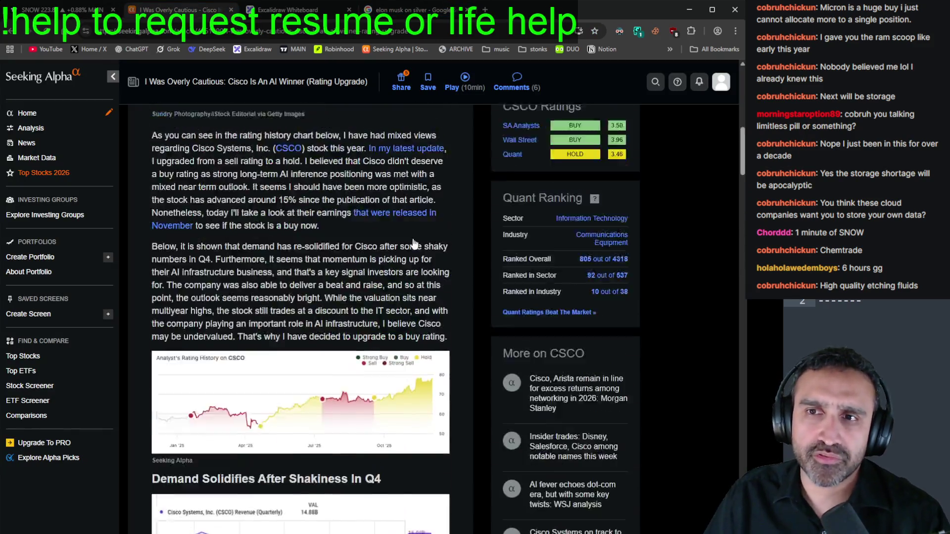
Step: Search snow on Seeking Alpha to open Snowflake's stock page
click(251, 77)
text(snow)
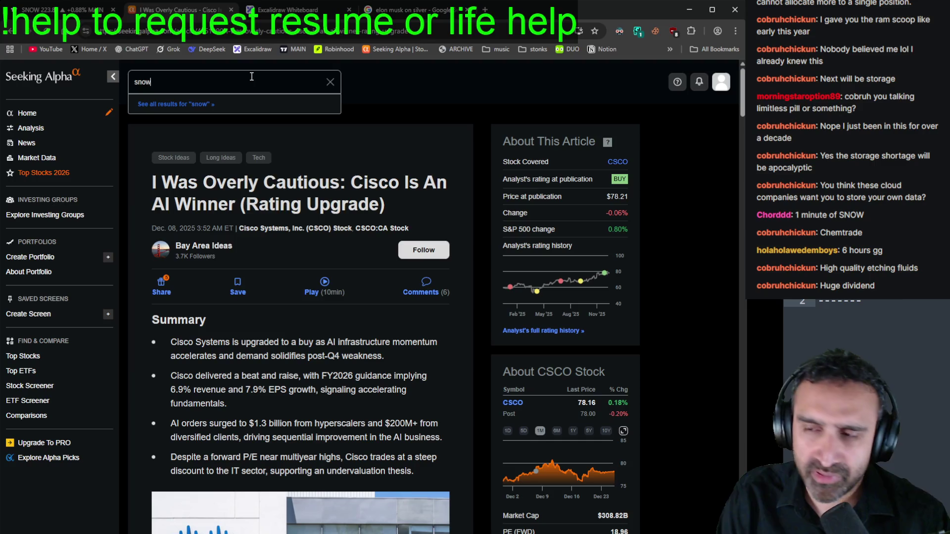
key(Return)
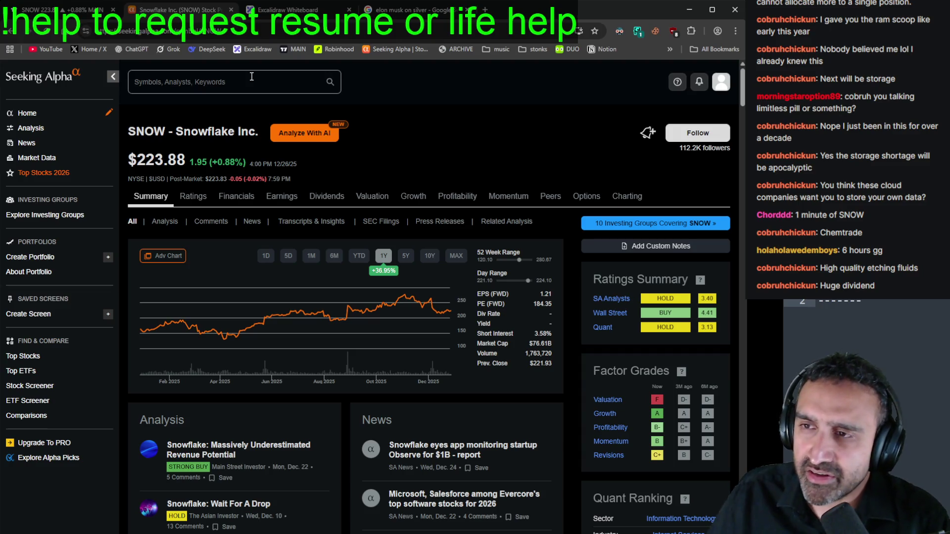
Step: Add 'chemtrade' to line 3 of the side notes and scroll down the SNOW page
click(913, 353)
text(chemtrade)
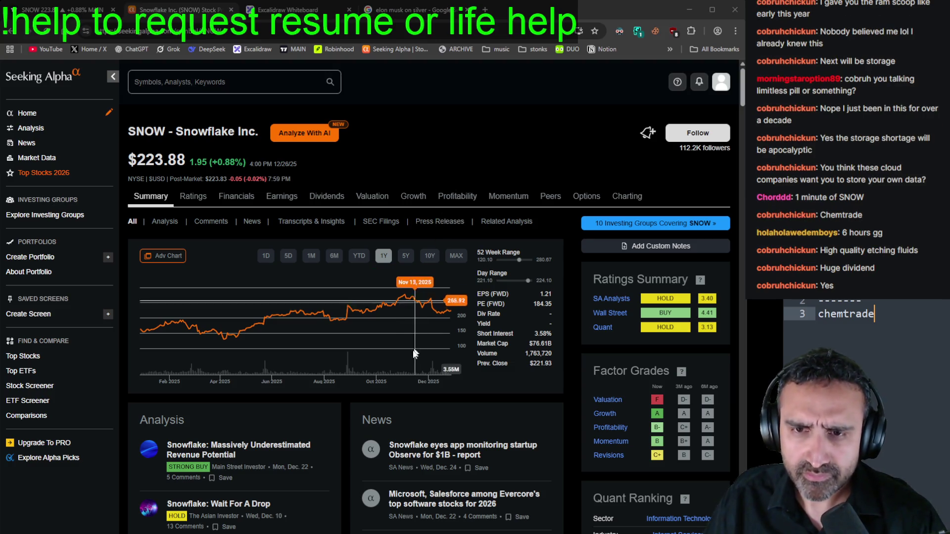
scroll(351, 407, down, 3)
scroll(352, 407, down, 1)
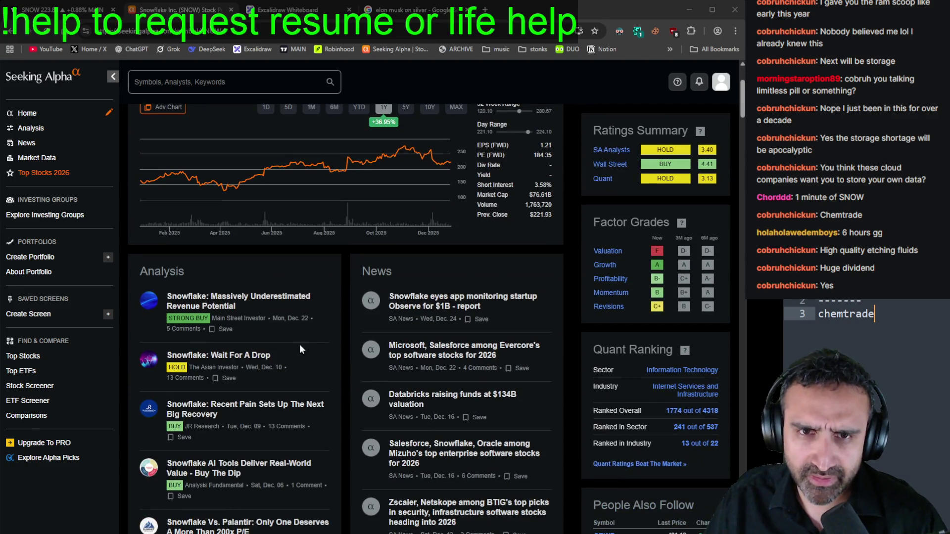
click(262, 302)
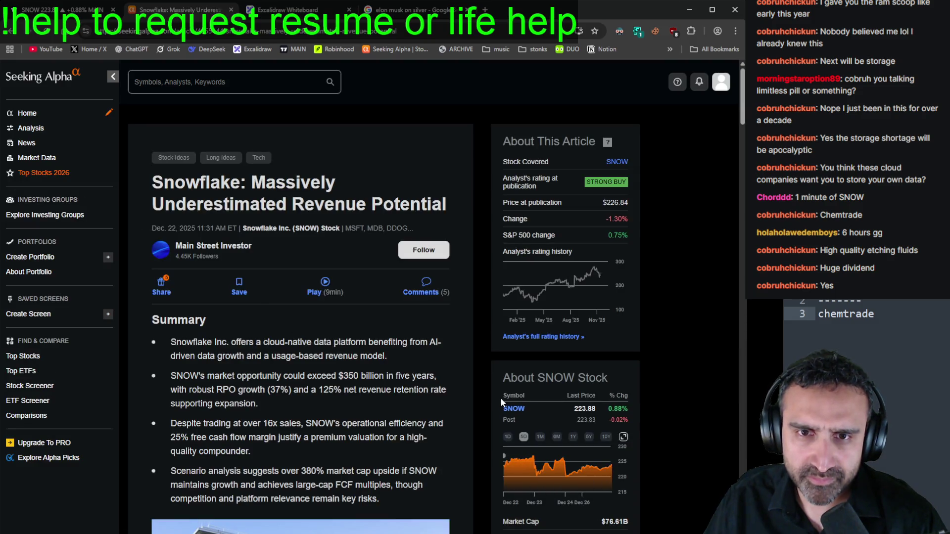
scroll(481, 400, down, 2)
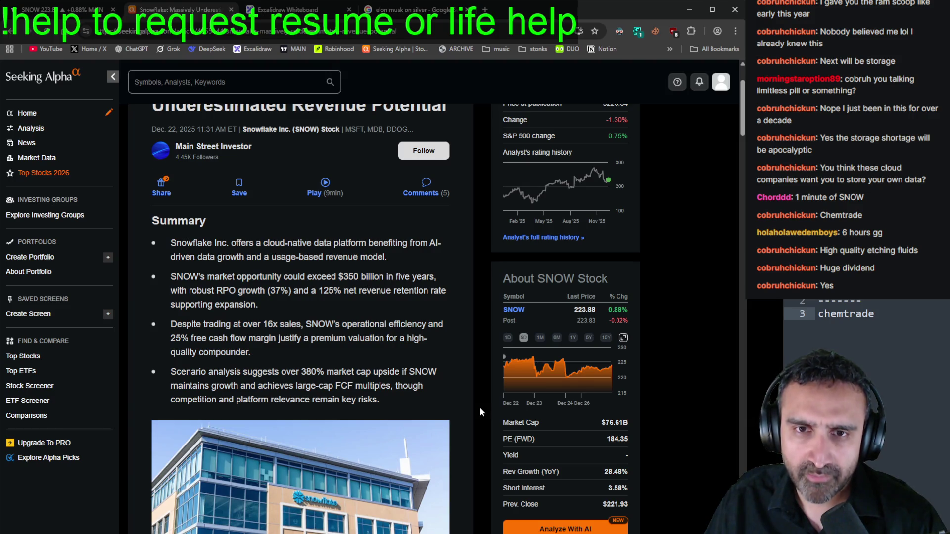
scroll(481, 386, down, 1)
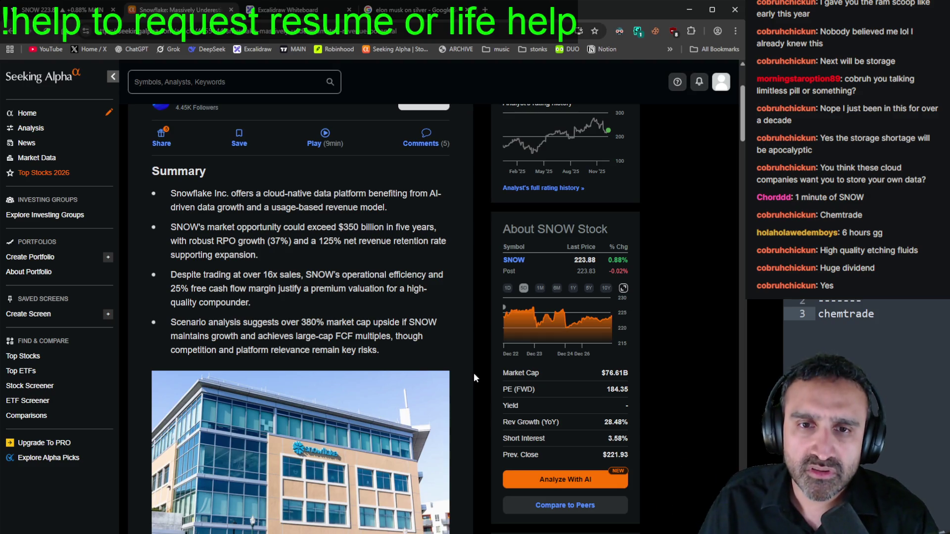
scroll(473, 378, down, 5)
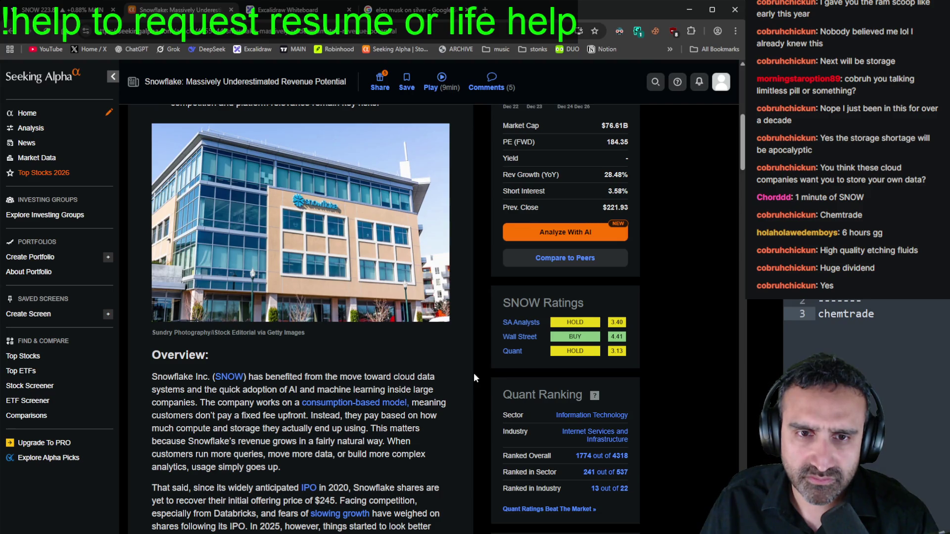
scroll(473, 378, down, 3)
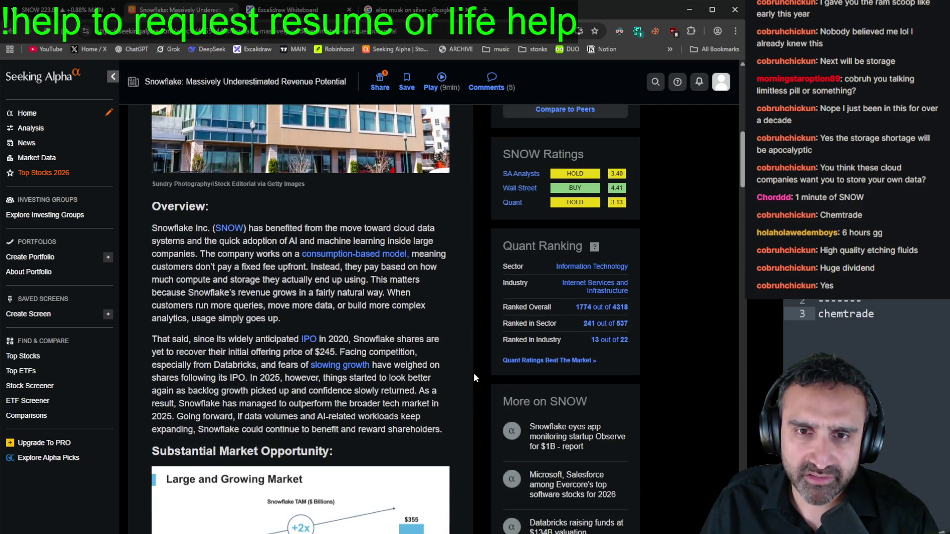
scroll(474, 378, down, 7)
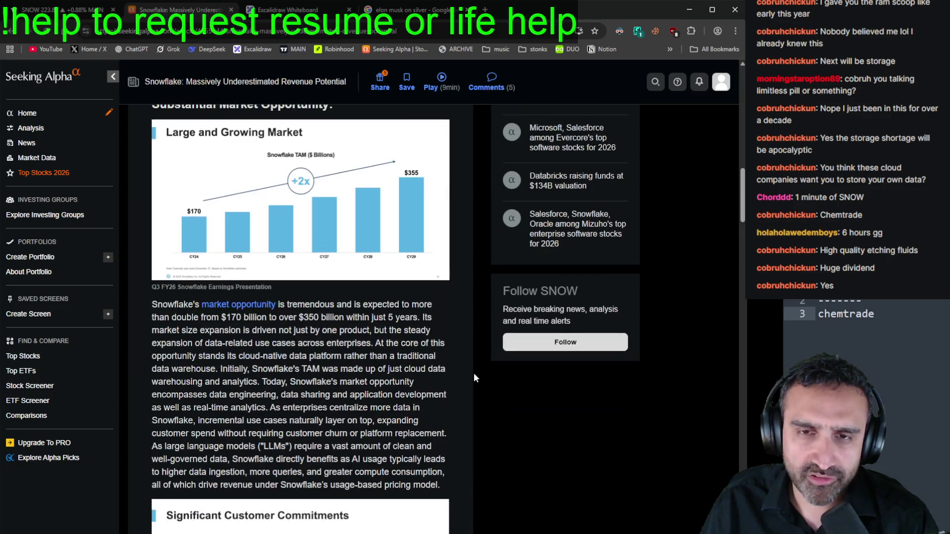
scroll(473, 378, down, 10)
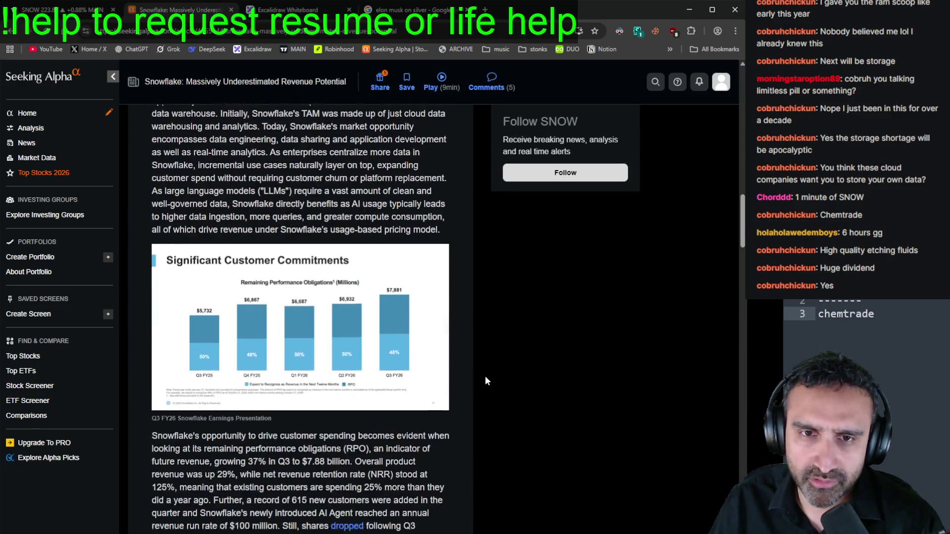
key(ctrl+1)
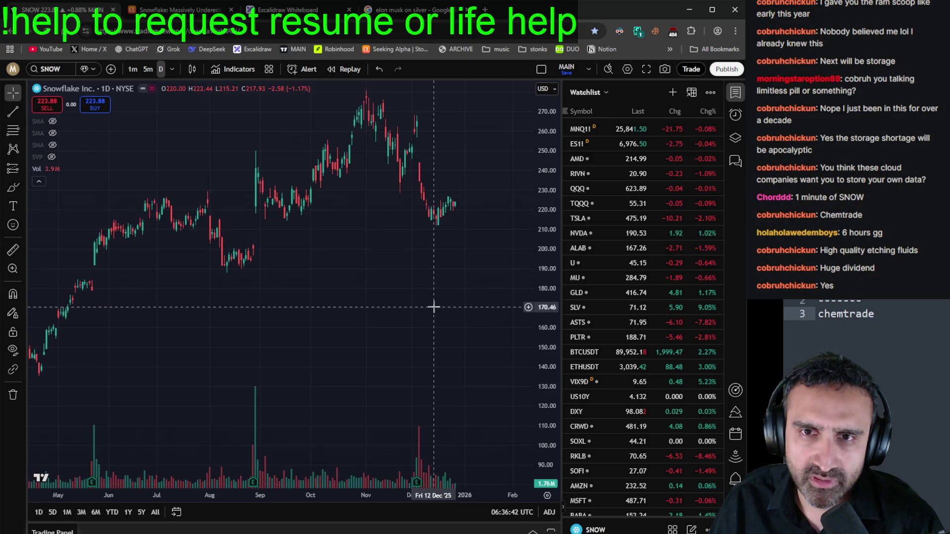
key(ctrl+2)
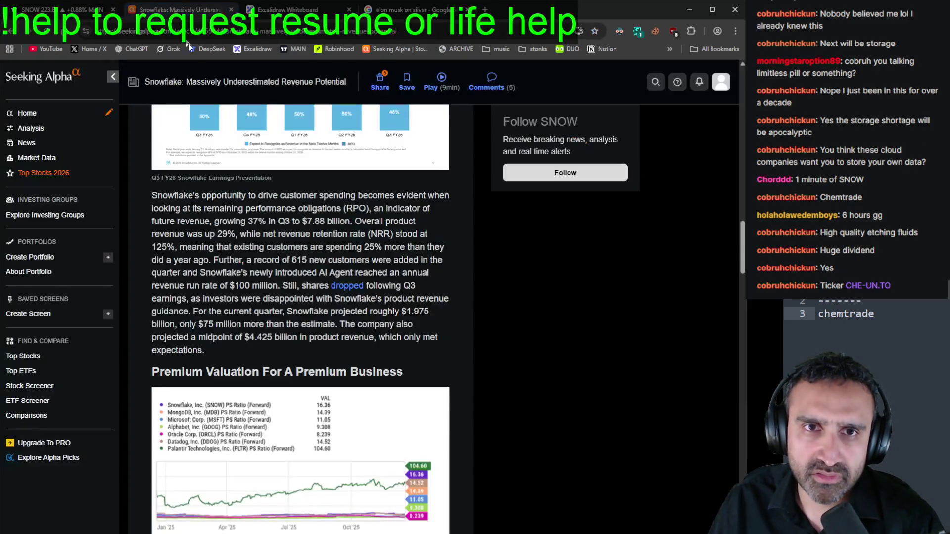
scroll(399, 392, down, 6)
scroll(399, 392, down, 5)
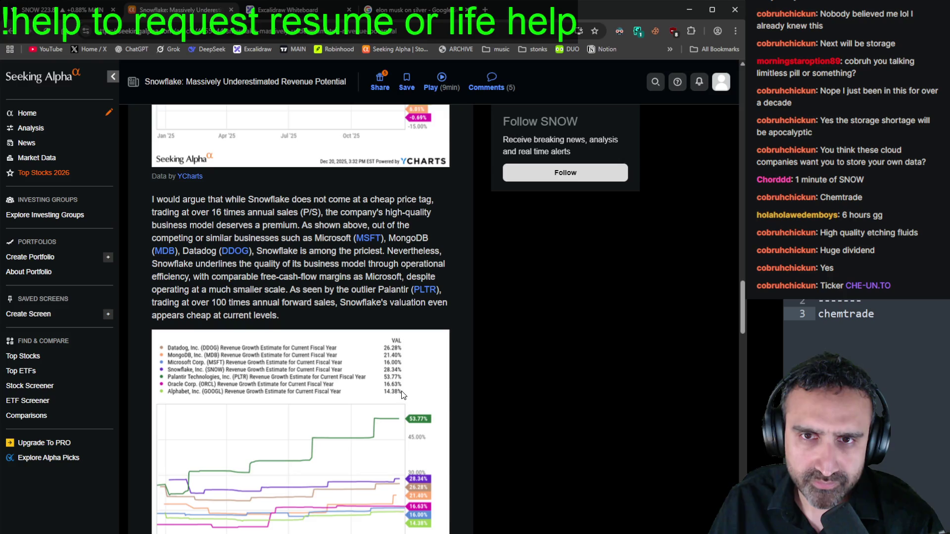
click(10, 35)
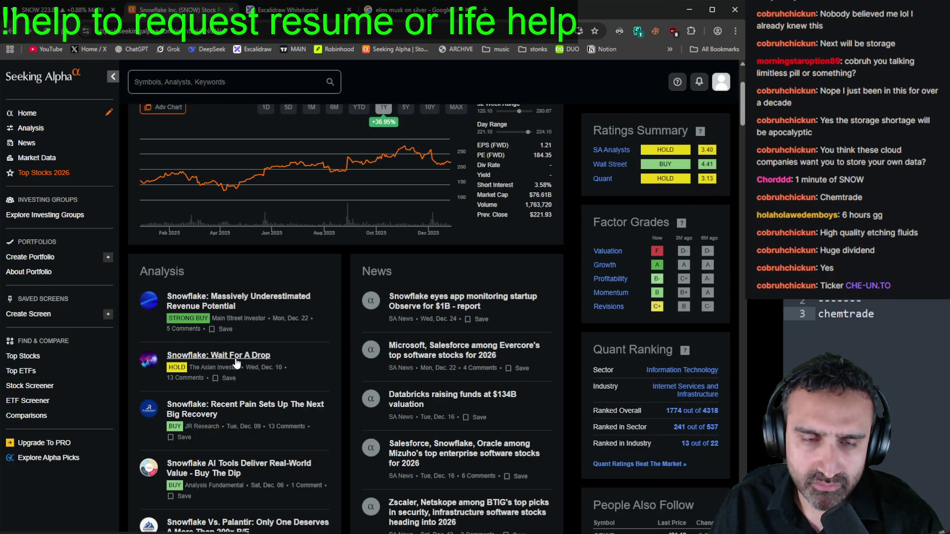
Step: Read the 'Snowflake: Wait For A Drop' article, then return to TradingView's SNOW chart
click(237, 363)
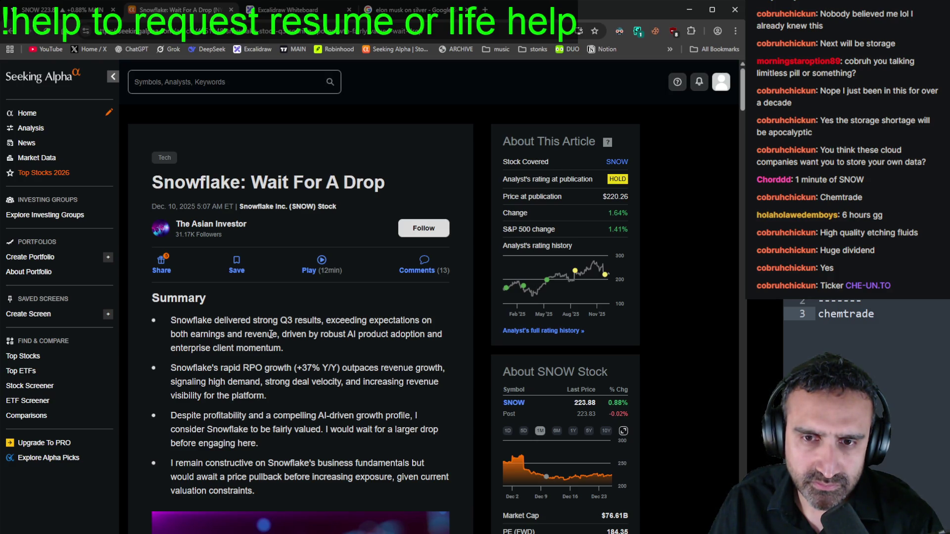
scroll(271, 334, down, 5)
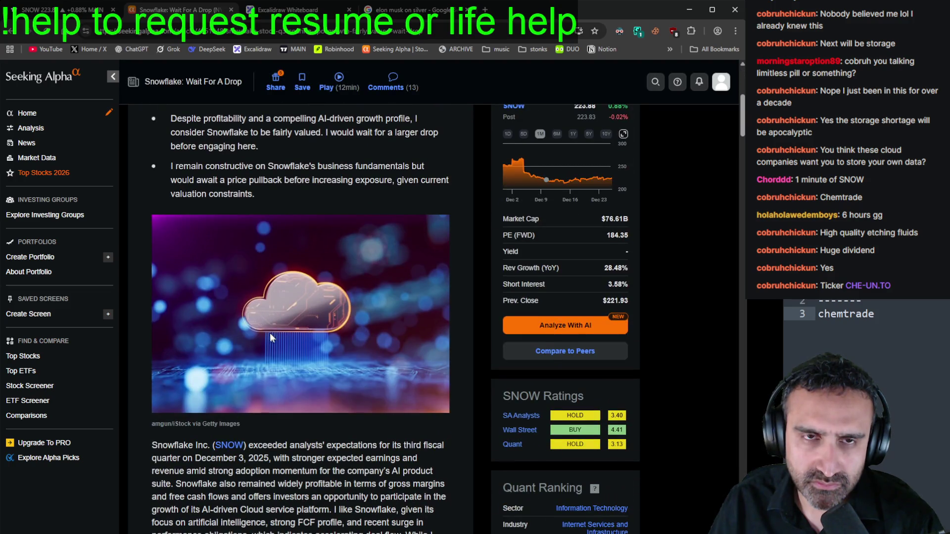
key(ctrl+1)
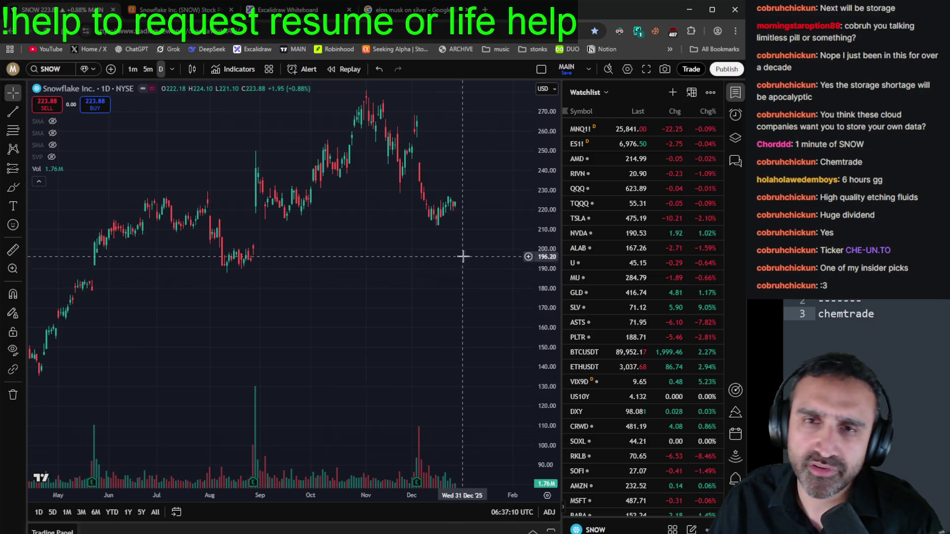
Step: Zoom out the SNOW chart, then search 'CHEMTRADE' and load Chemtrade's CHE.UN chart on TSX
scroll(468, 257, down, 2)
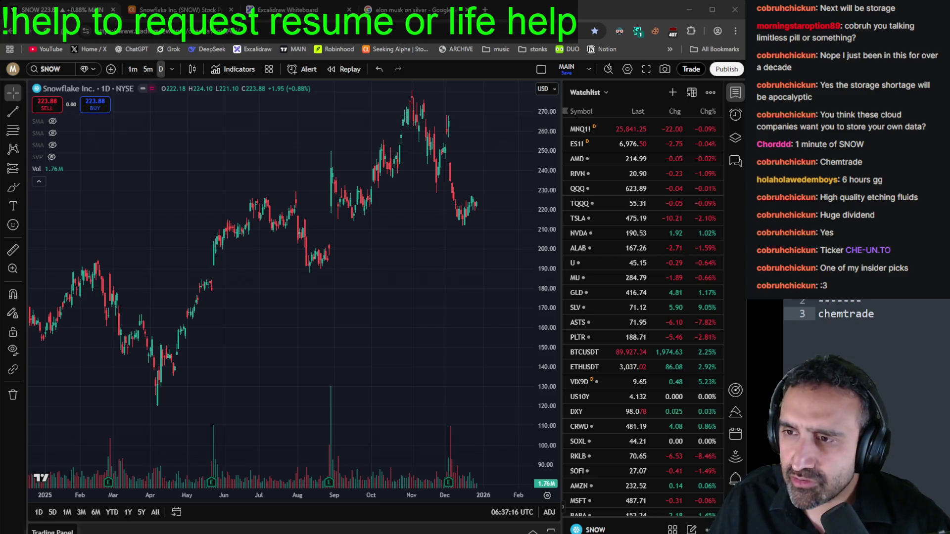
click(53, 72)
text(CHE-UN.TO)
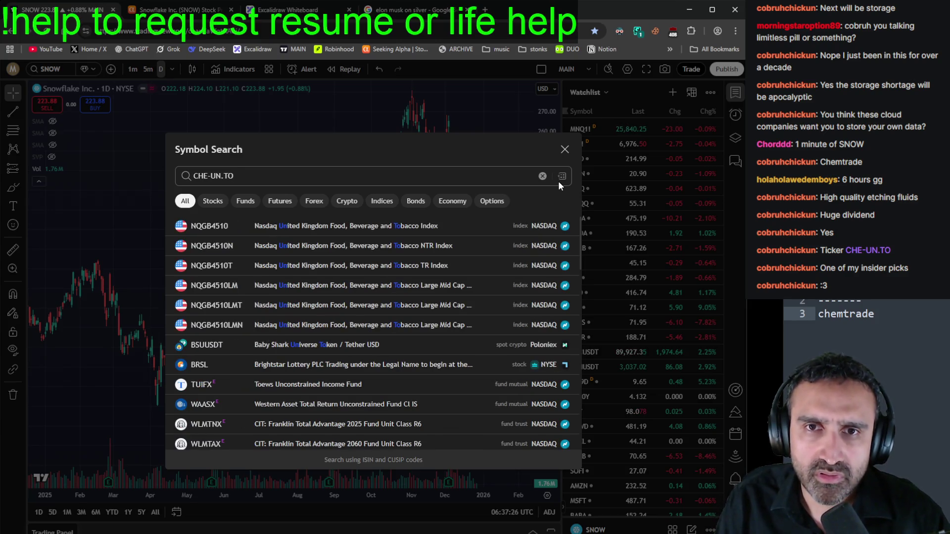
key(BackSpace)
key(BackSpace)
key(BackSpace)
text(CH)
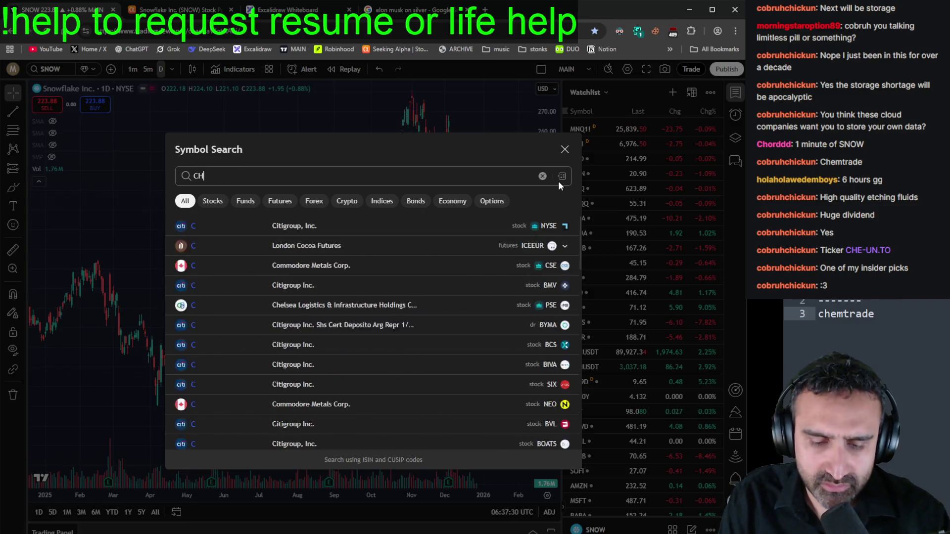
text(EMTRADE)
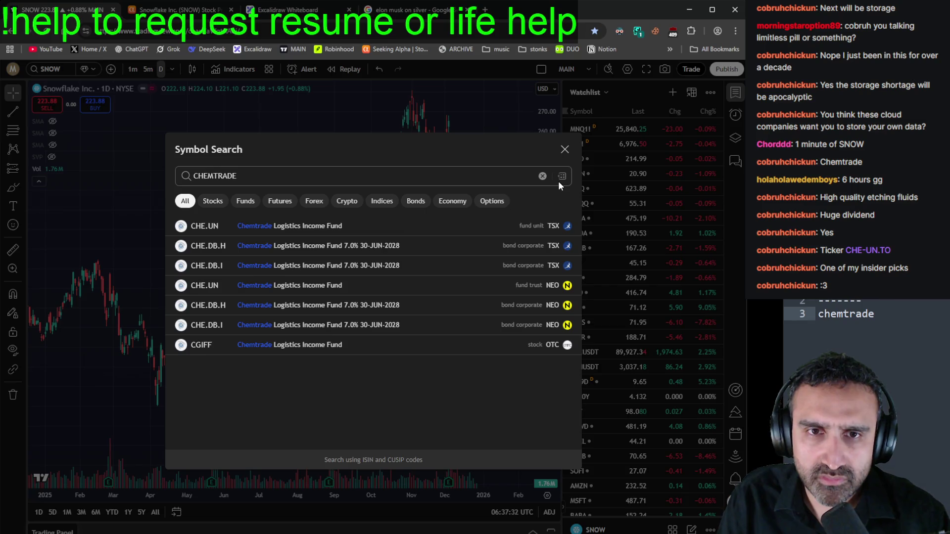
click(400, 226)
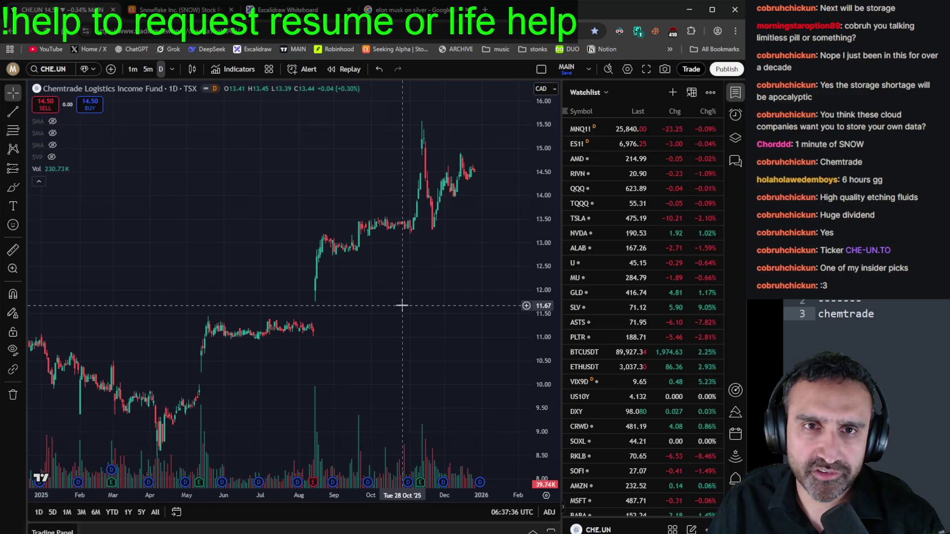
Step: Switch the watchlist to Cobra and add CHE.UN to it
scroll(418, 312, down, 10)
scroll(440, 325, up, 10)
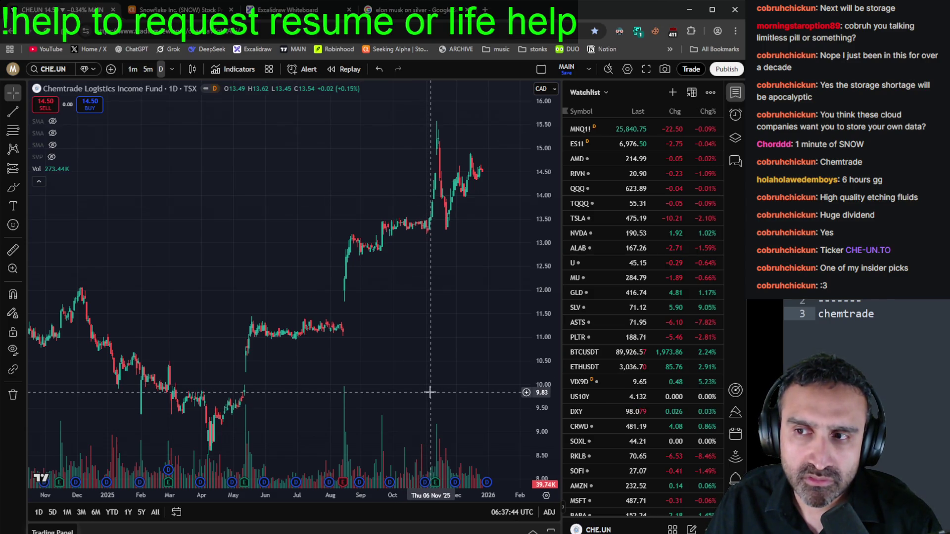
click(579, 93)
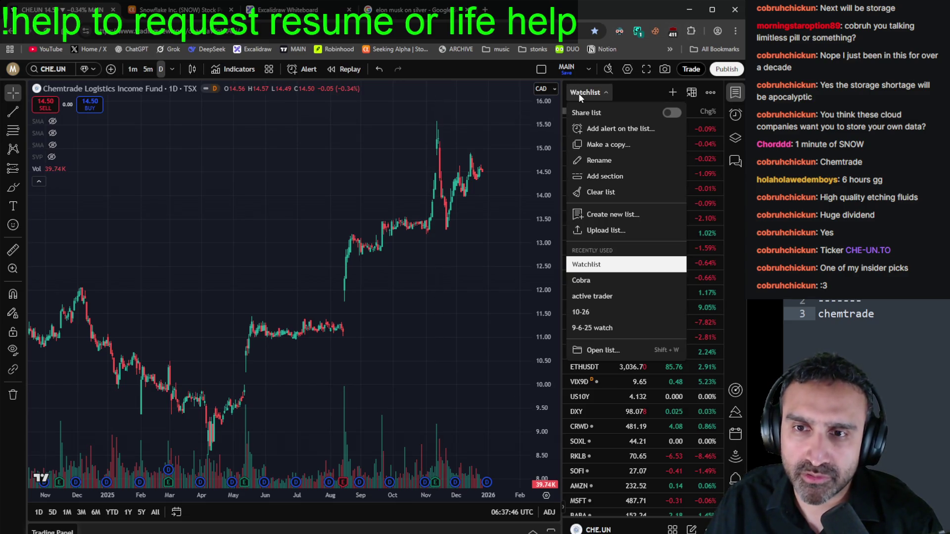
click(610, 278)
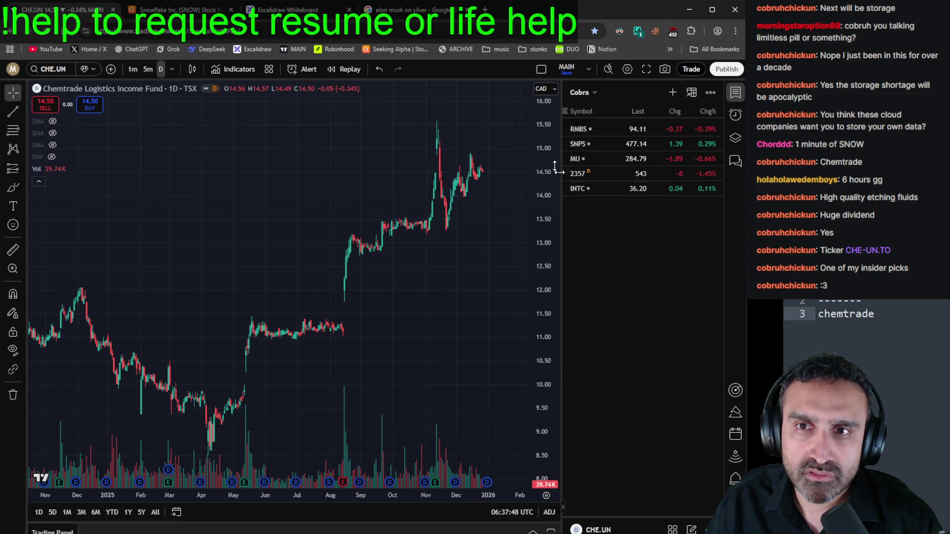
click(683, 93)
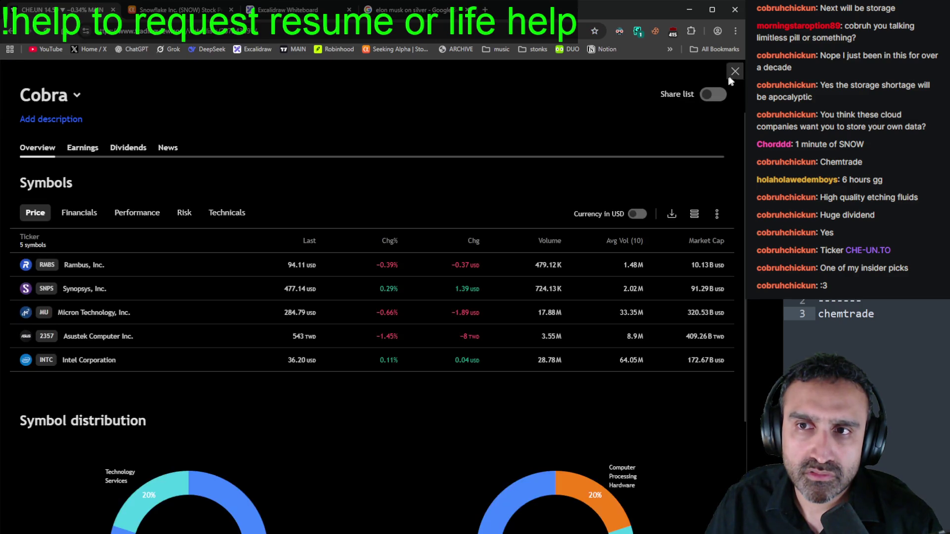
key(Escape)
click(672, 92)
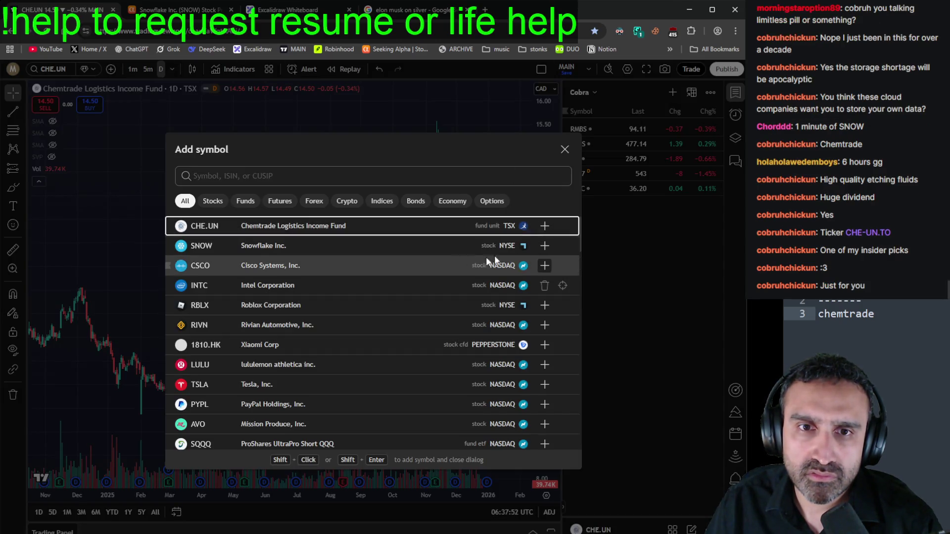
click(545, 225)
click(564, 149)
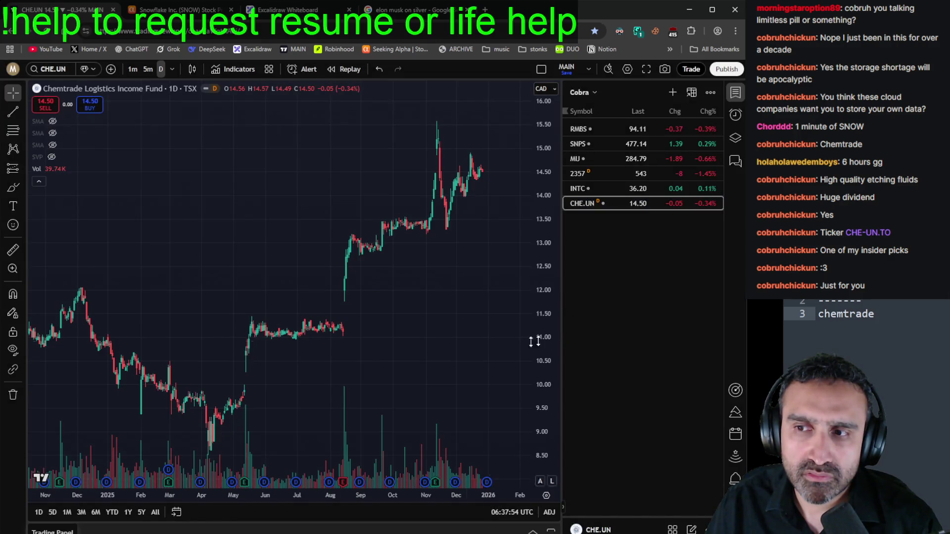
Step: Zoom and pan the CHE.UN chart and compress the price axis to show more range
scroll(406, 311, down, 2)
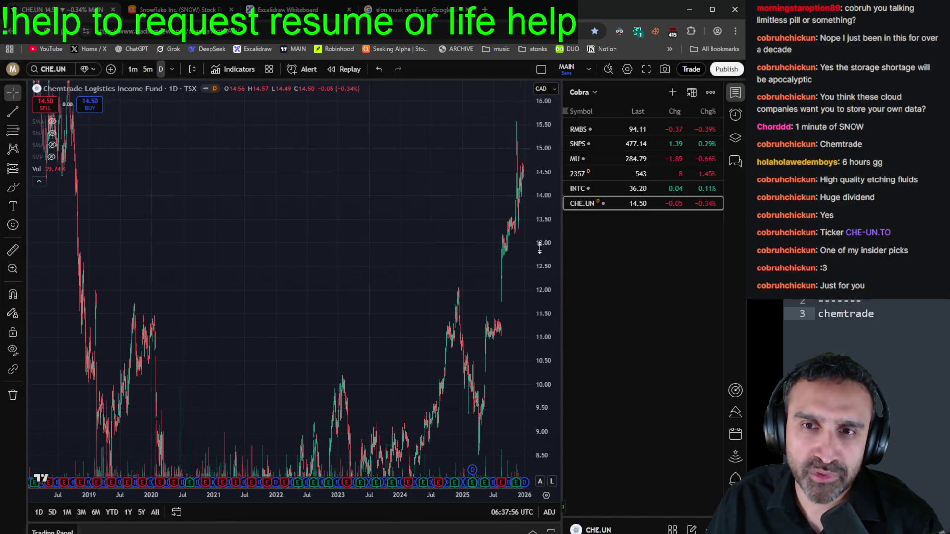
drag(438, 431, 401, 358)
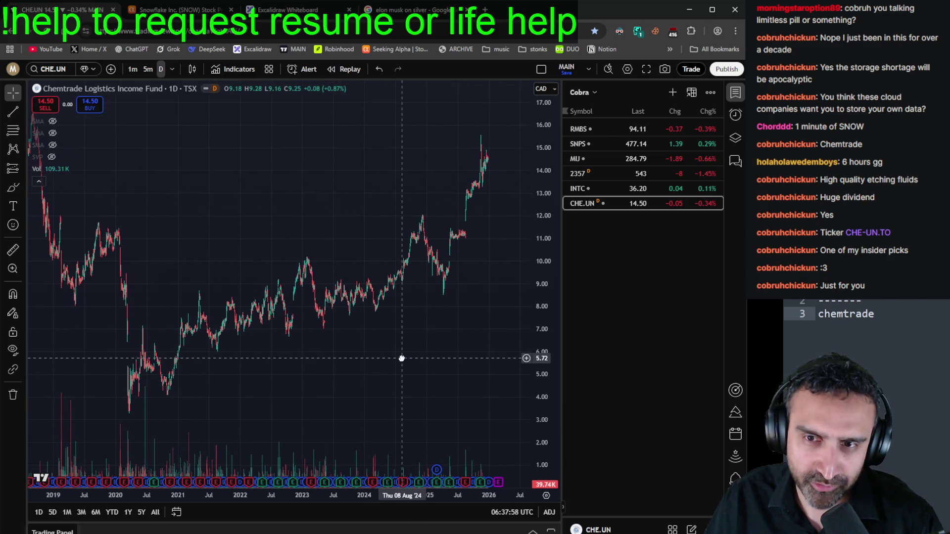
scroll(409, 373, up, 4)
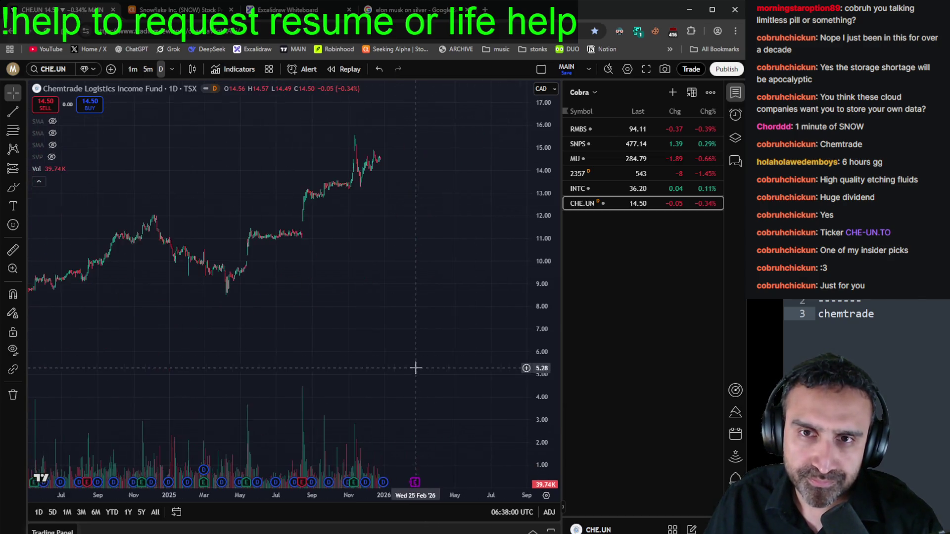
scroll(458, 368, up, 3)
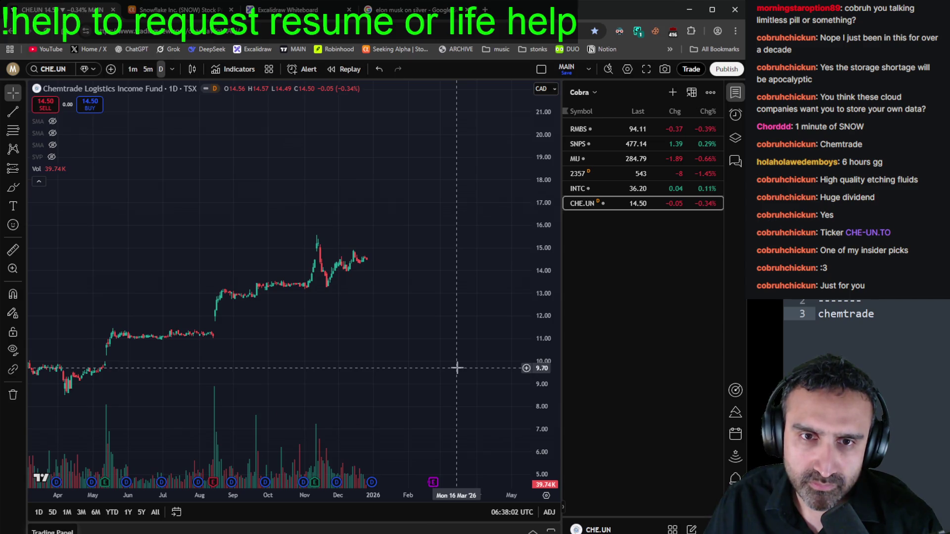
scroll(457, 368, down, 2)
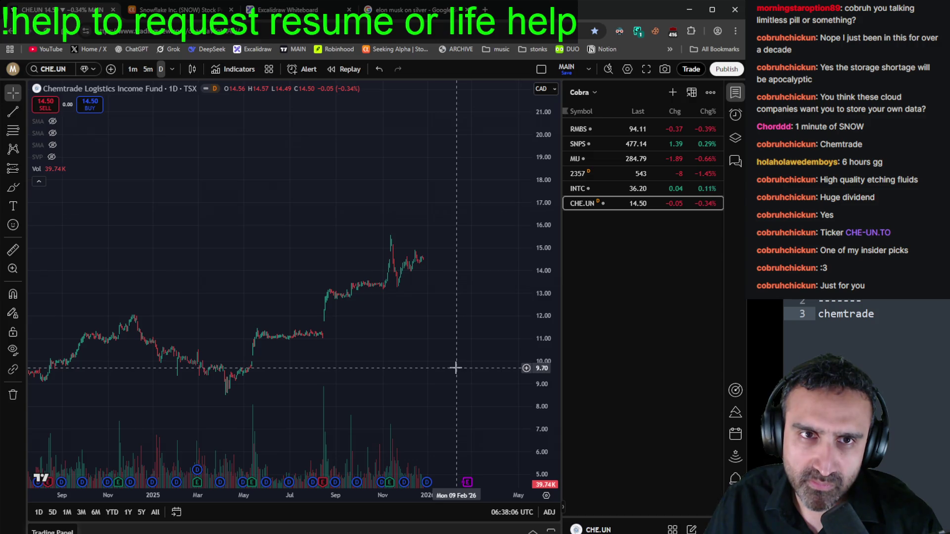
scroll(456, 367, down, 5)
drag(530, 316, 520, 377)
drag(410, 240, 375, 240)
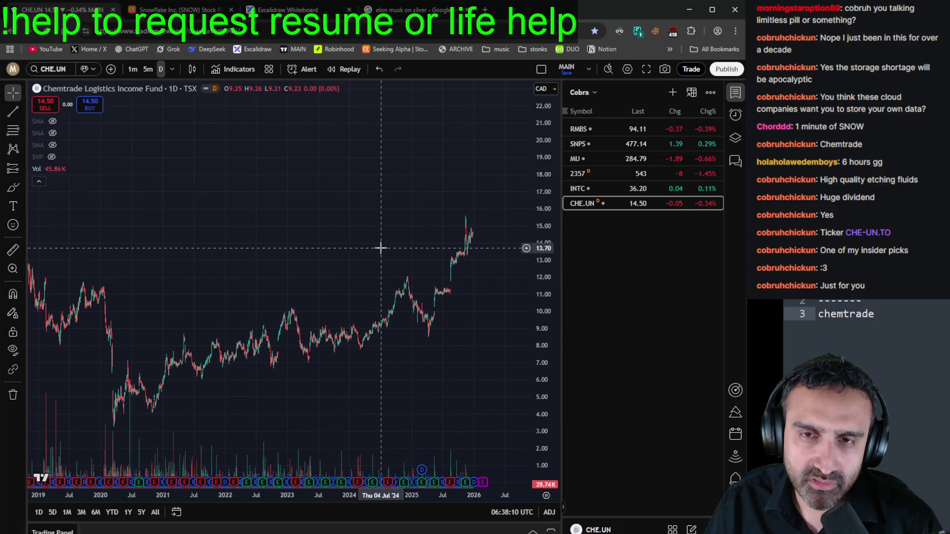
Step: On Seeking Alpha, search 'chemtrade', open the CGIFF page and its latest analysis article
click(178, 10)
click(179, 82)
text(chemtrade)
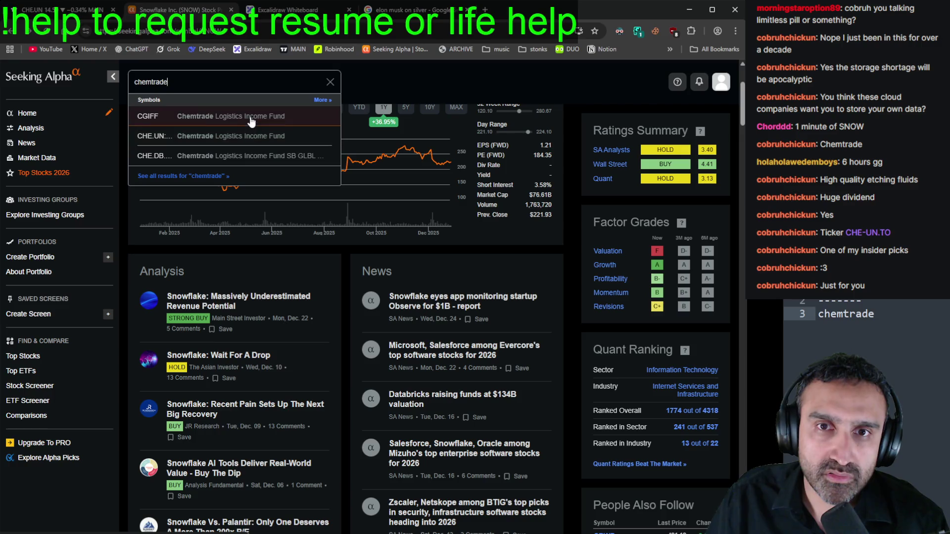
click(251, 116)
scroll(242, 160, down, 2)
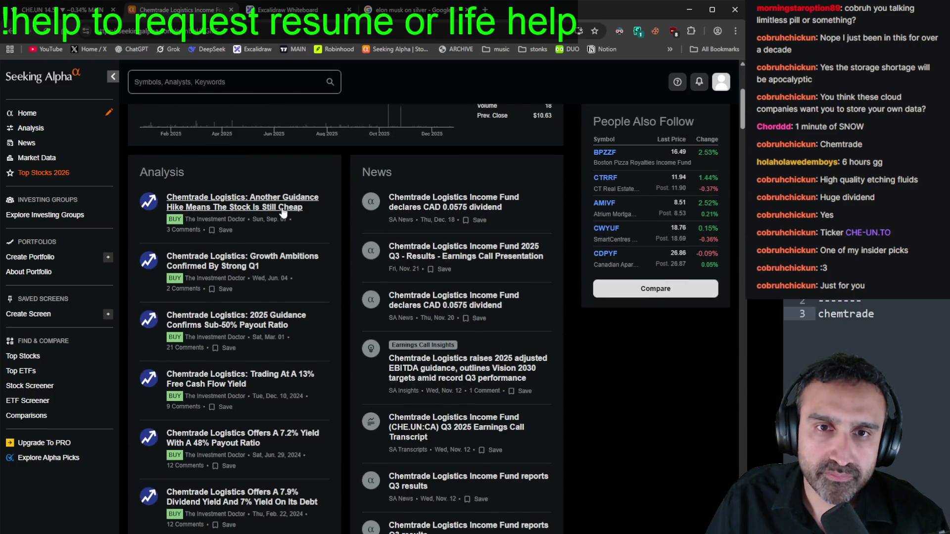
click(283, 206)
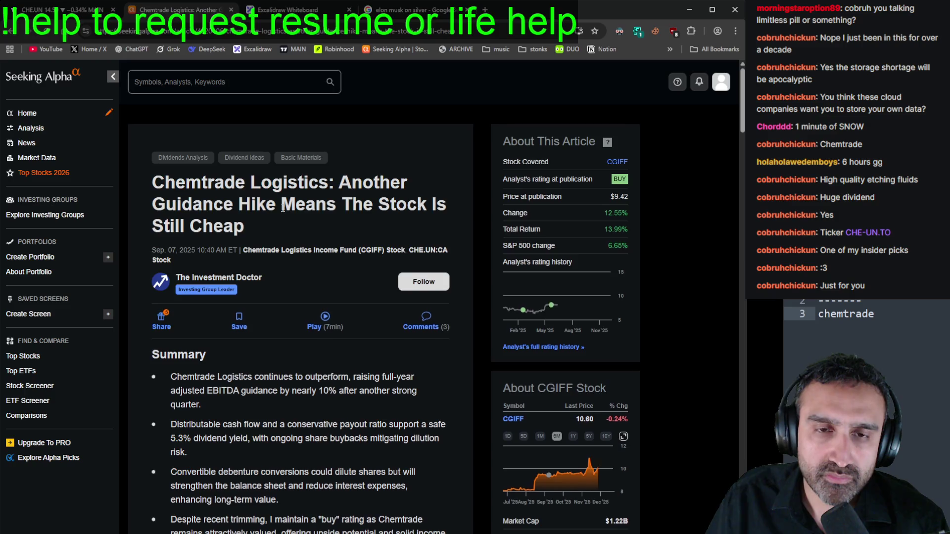
Step: Read through the 'Another Guidance Hike Means The Stock Is Still Cheap' article
scroll(283, 208, down, 2)
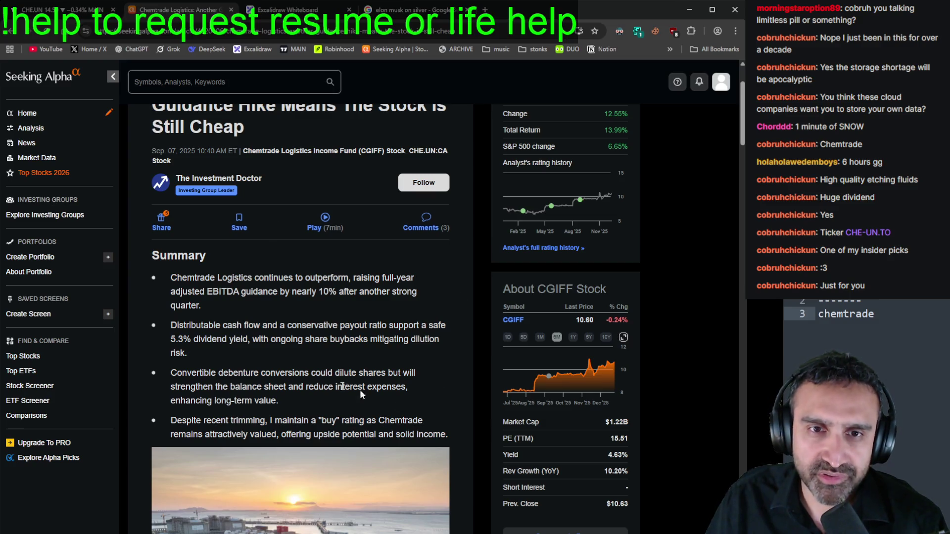
mouse_move(593, 376)
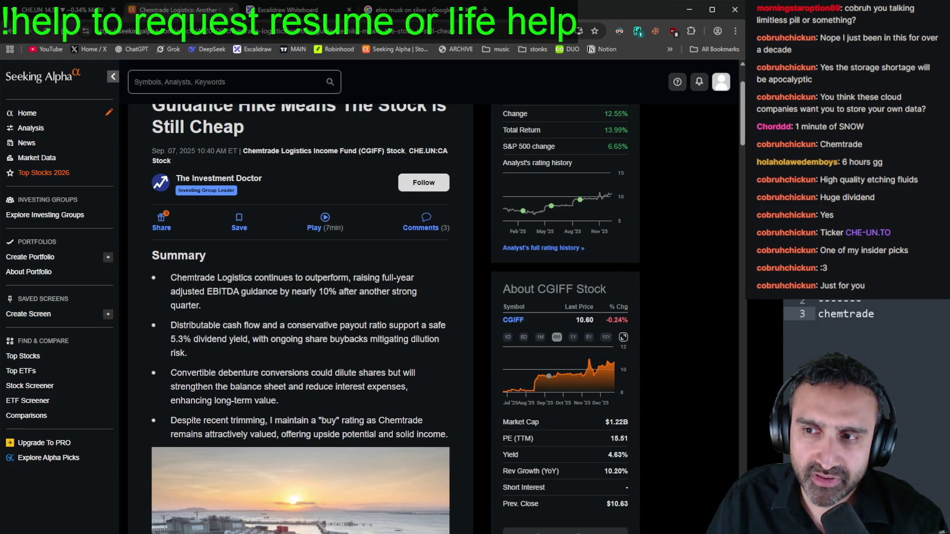
scroll(389, 391, down, 4)
scroll(389, 387, up, 3)
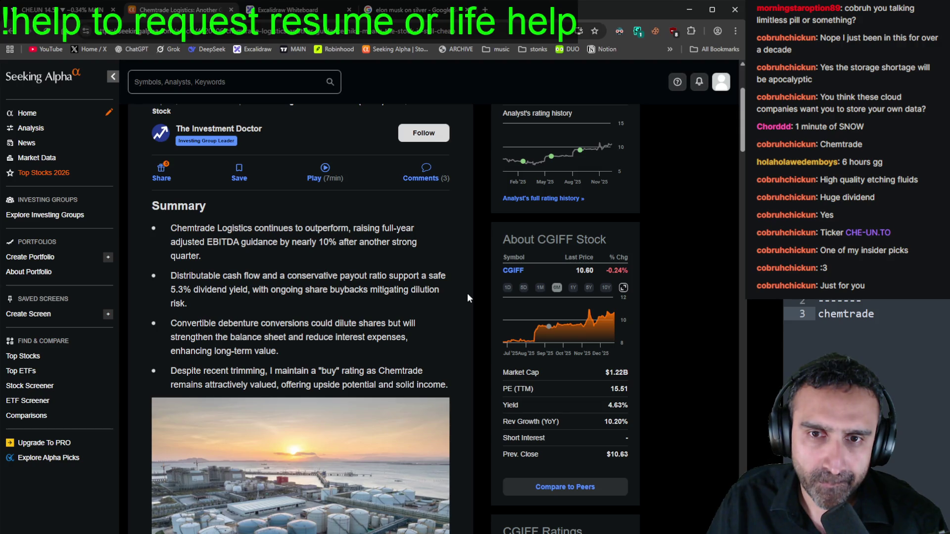
scroll(467, 295, down, 3)
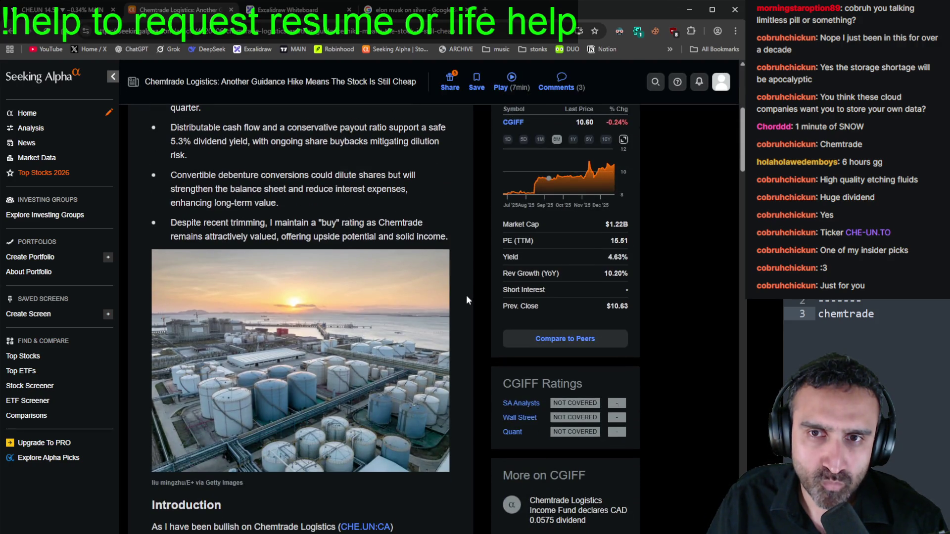
scroll(466, 297, down, 3)
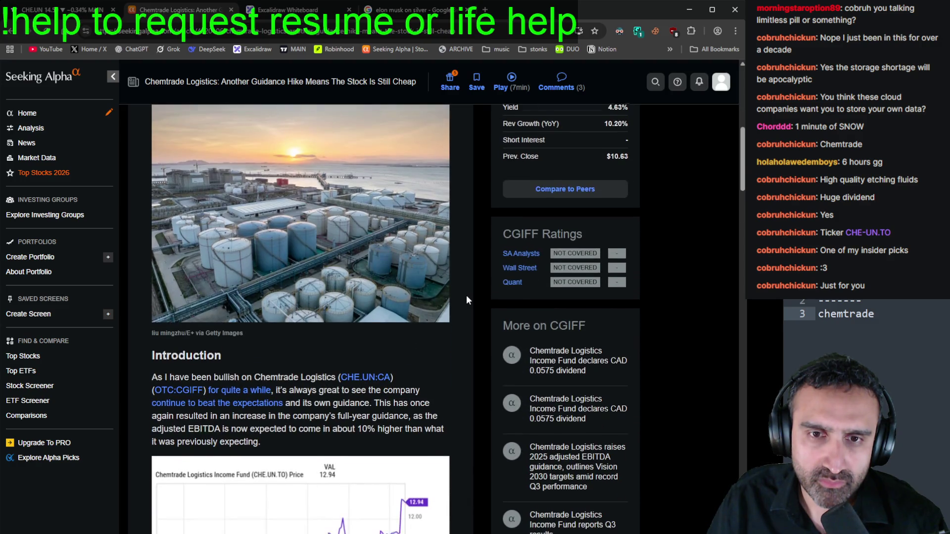
scroll(467, 297, down, 2)
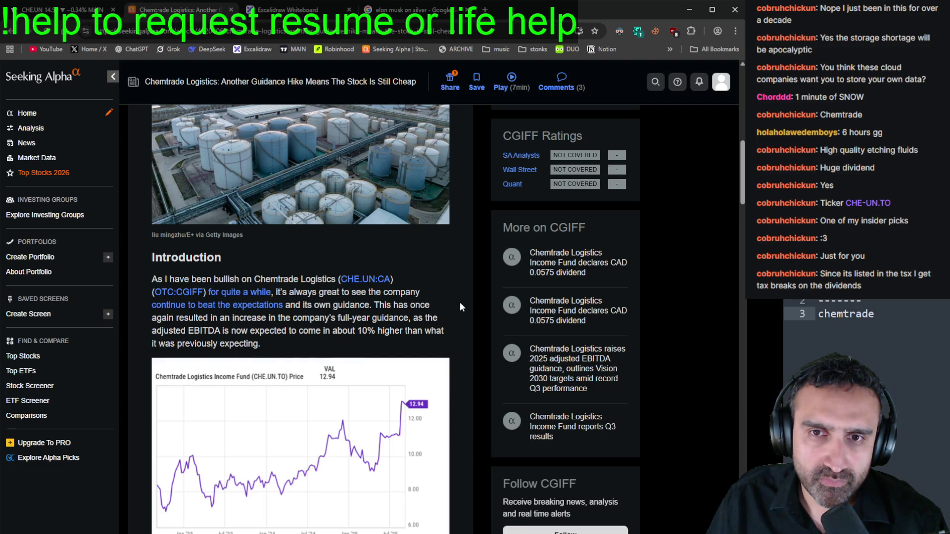
scroll(460, 307, down, 3)
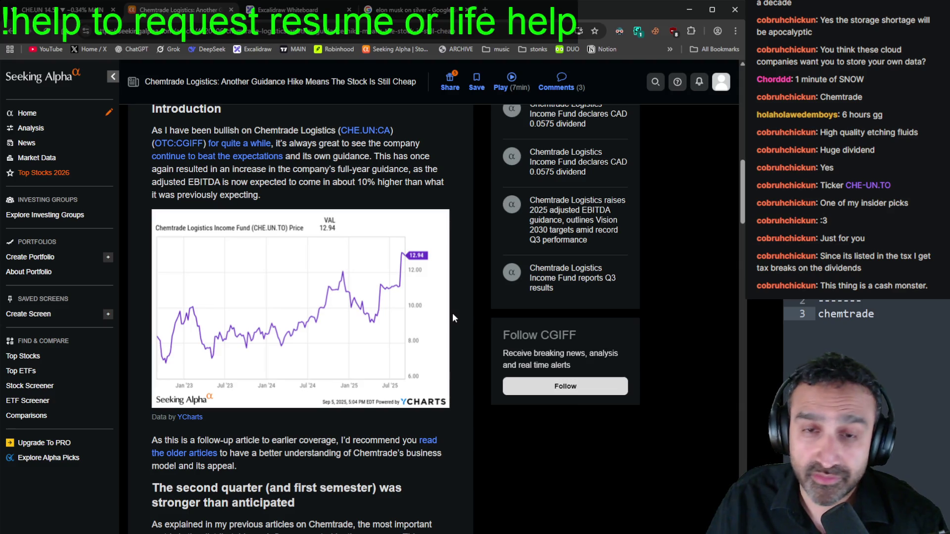
scroll(453, 317, down, 2)
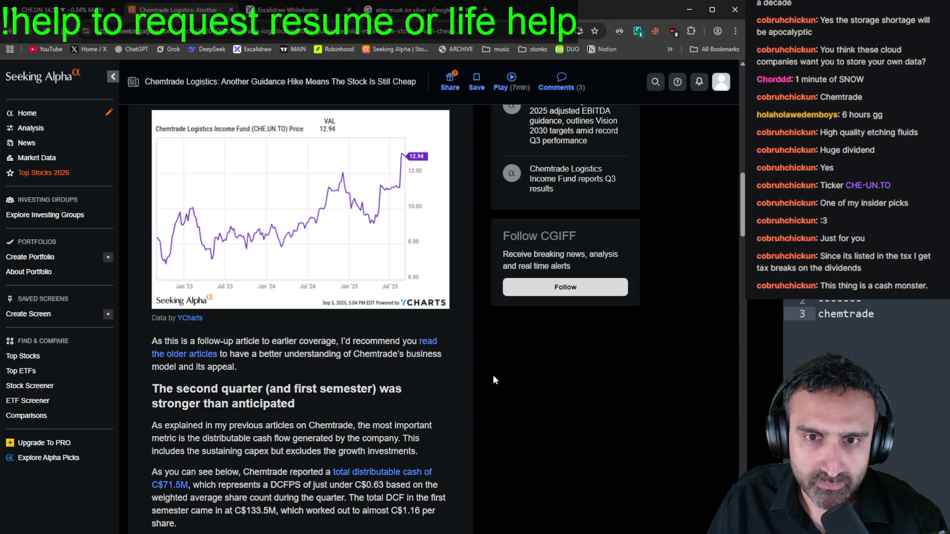
scroll(494, 378, down, 3)
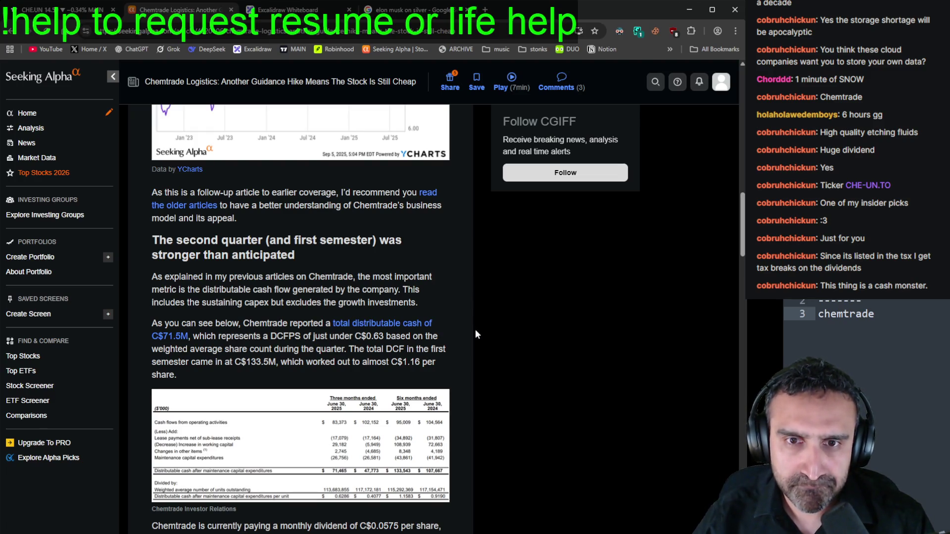
scroll(476, 337, down, 3)
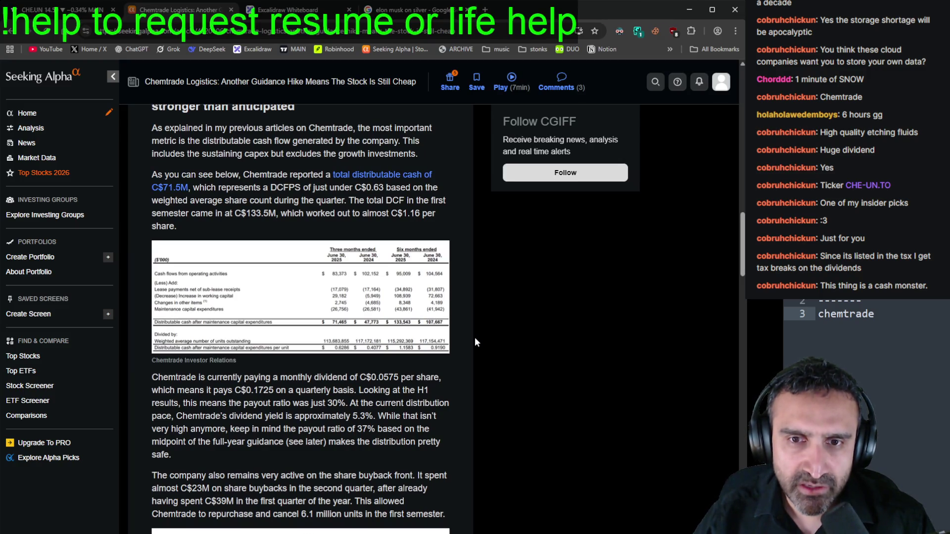
scroll(474, 337, down, 3)
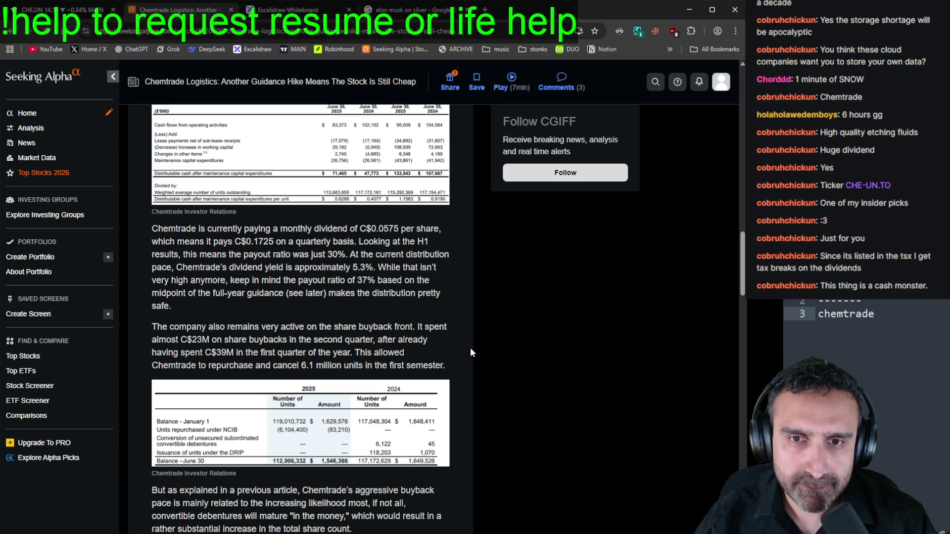
scroll(470, 350, down, 5)
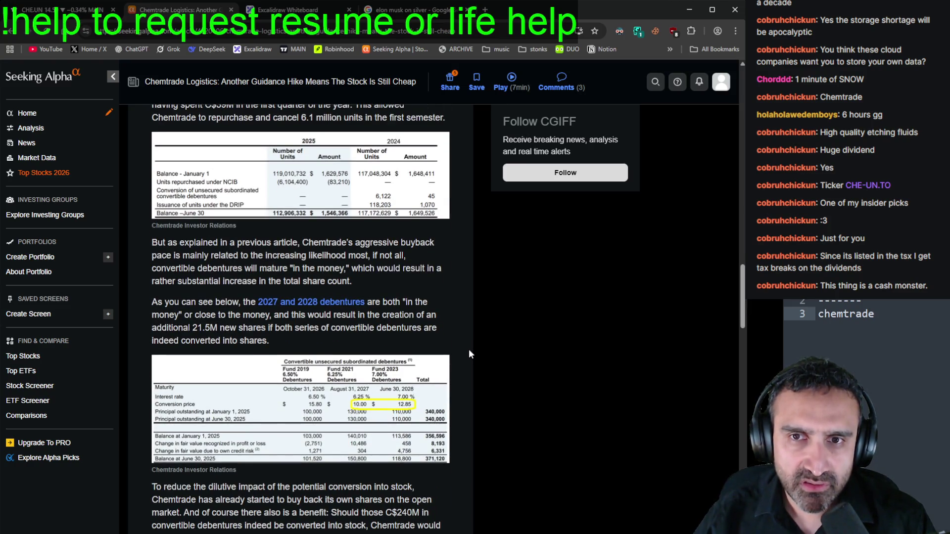
scroll(470, 352, down, 5)
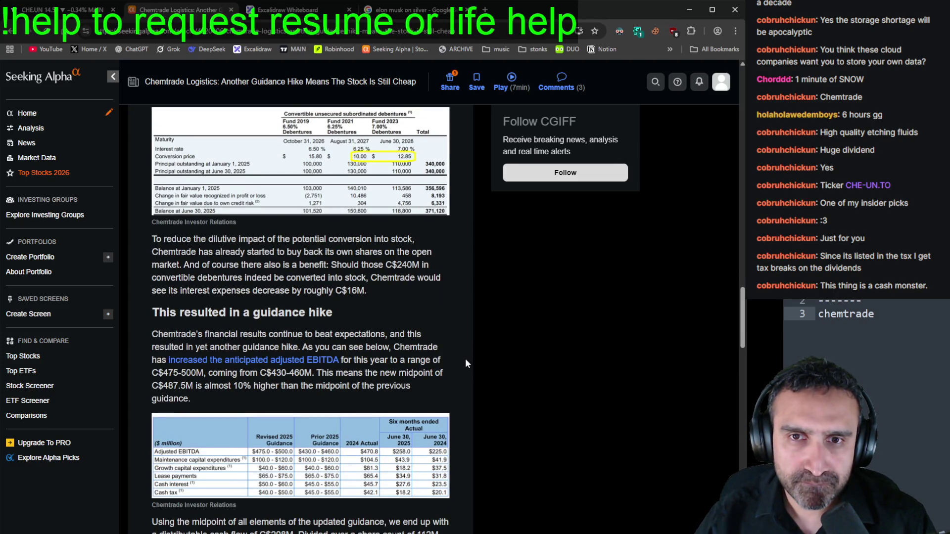
scroll(465, 361, down, 4)
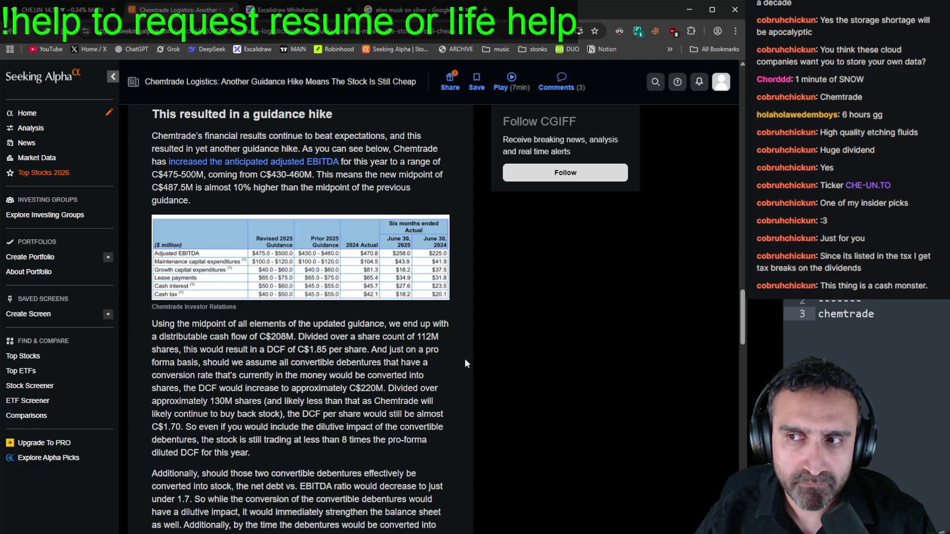
scroll(466, 363, down, 3)
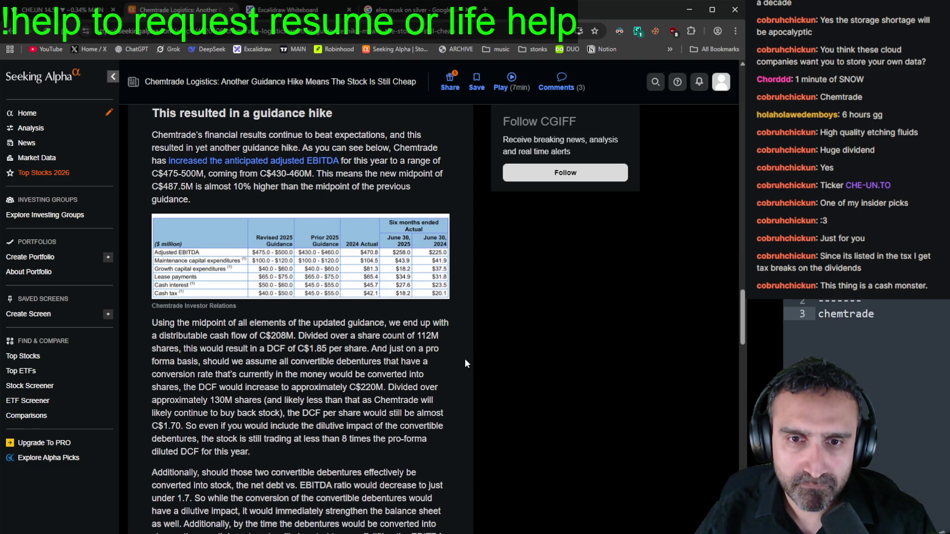
scroll(466, 364, down, 2)
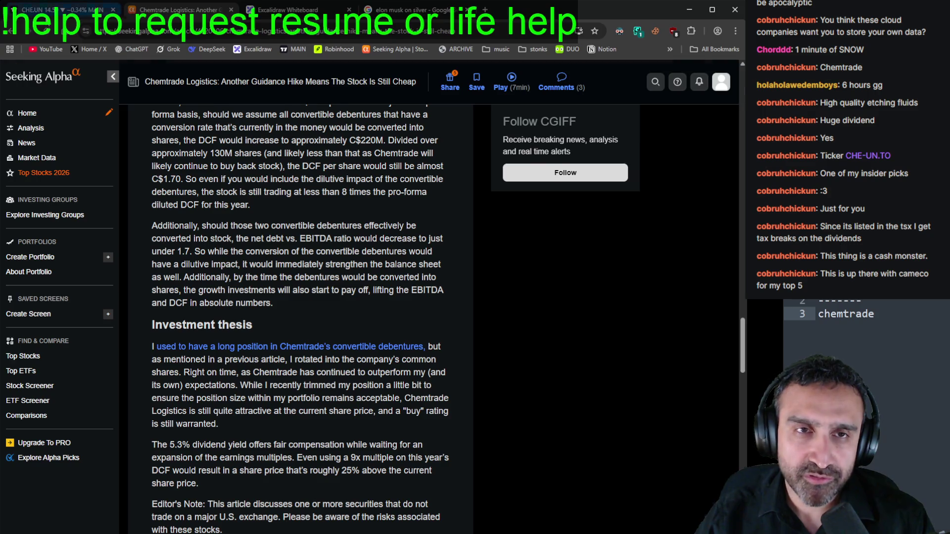
Step: Load the CCJ chart in TradingView and reframe its price history
click(60, 10)
click(52, 73)
text(ccj)
key(Return)
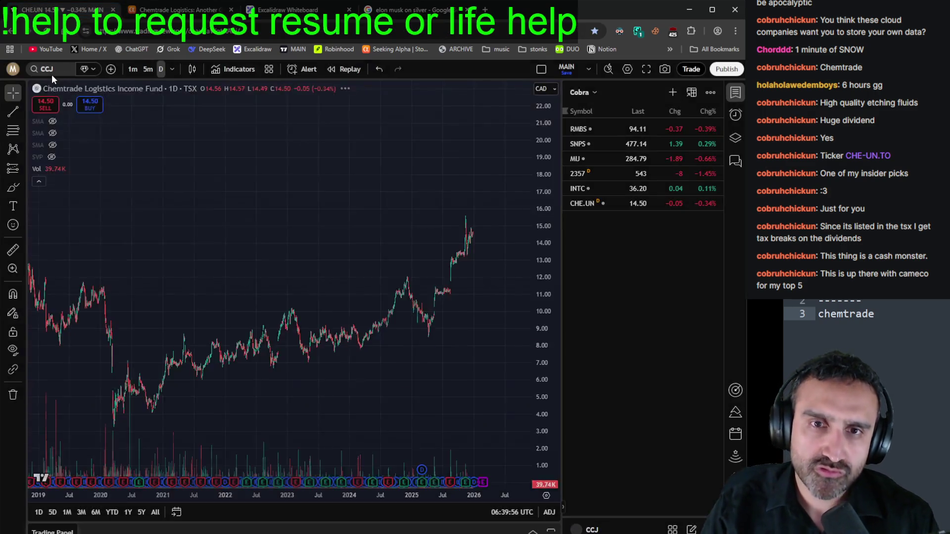
scroll(282, 329, up, 5)
scroll(296, 343, down, 5)
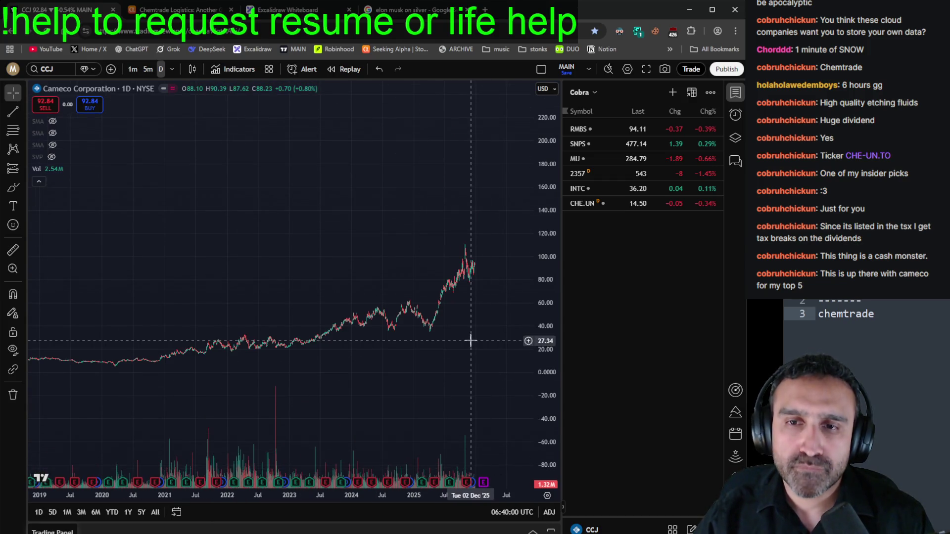
drag(404, 198, 366, 270)
scroll(406, 282, up, 3)
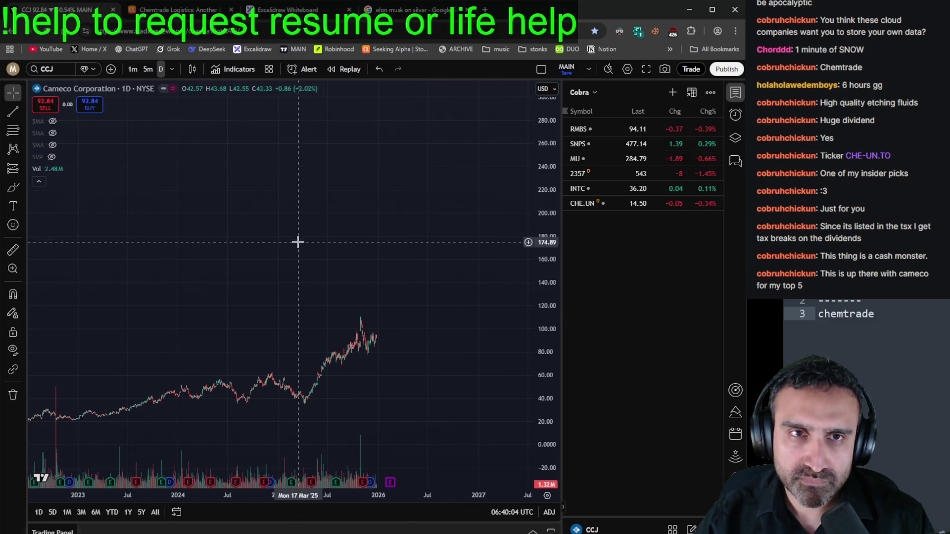
Step: Add CCJ (Cameco) to the Cobra watchlist
click(679, 92)
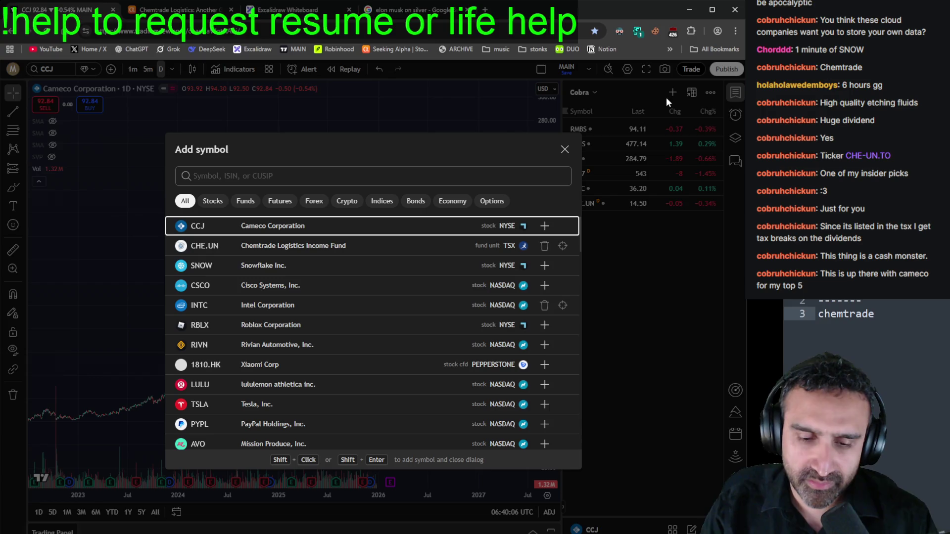
click(544, 226)
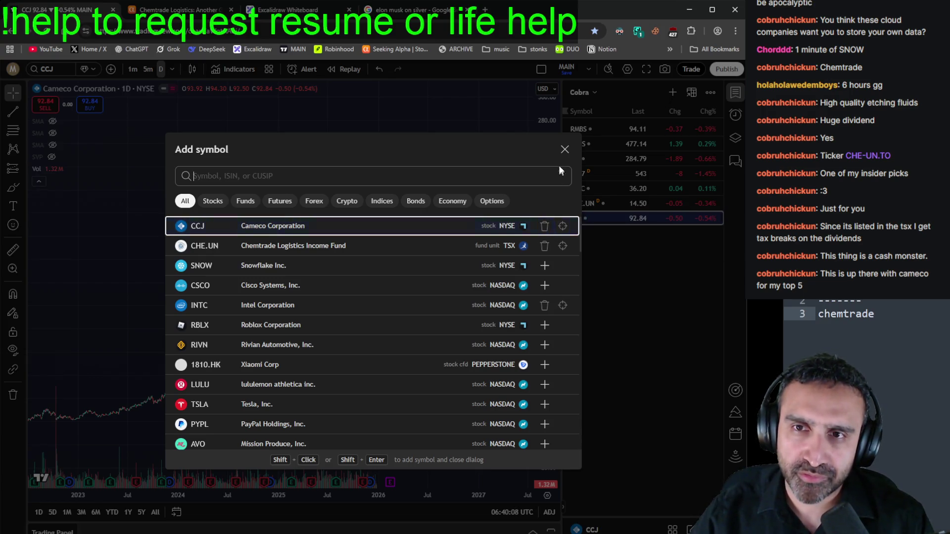
click(564, 150)
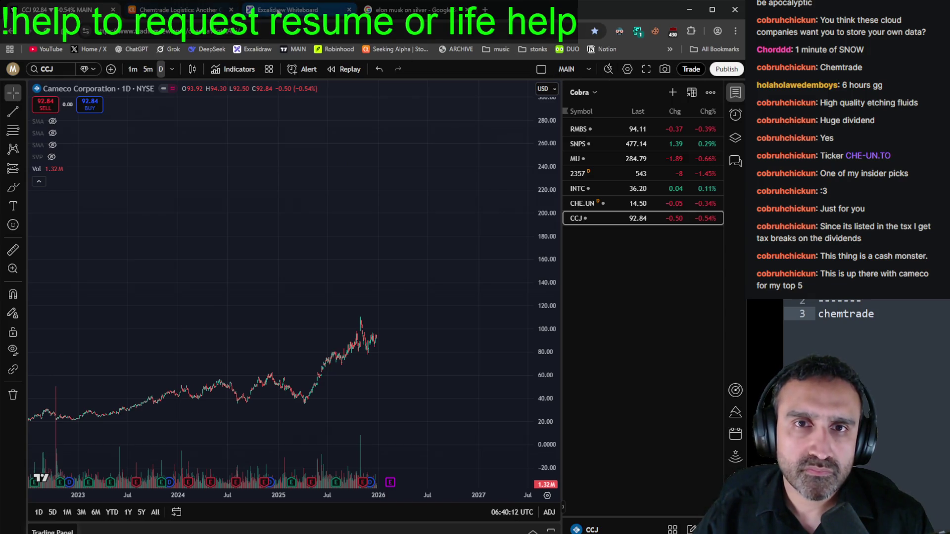
click(176, 10)
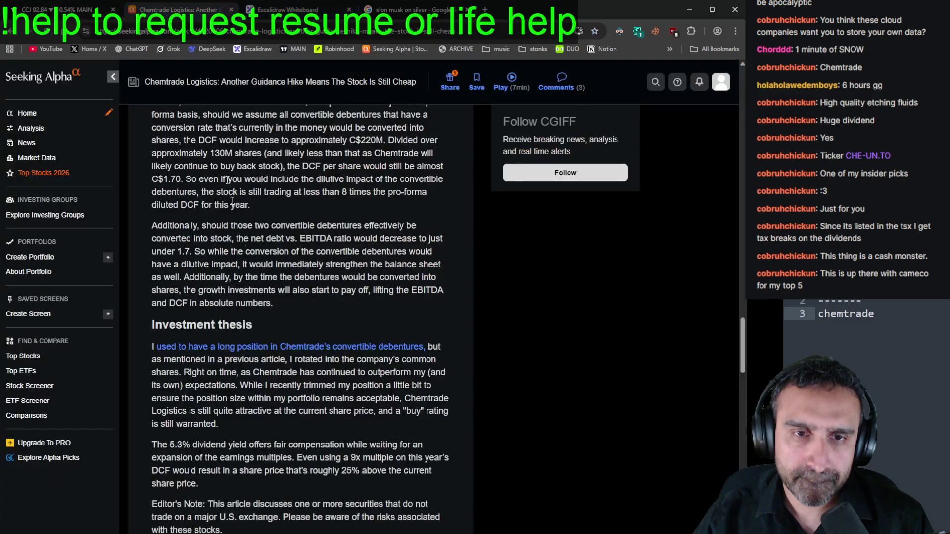
Step: Go back from the article to Seeking Alpha's Chemtrade CGIFF symbol page
scroll(256, 309, down, 5)
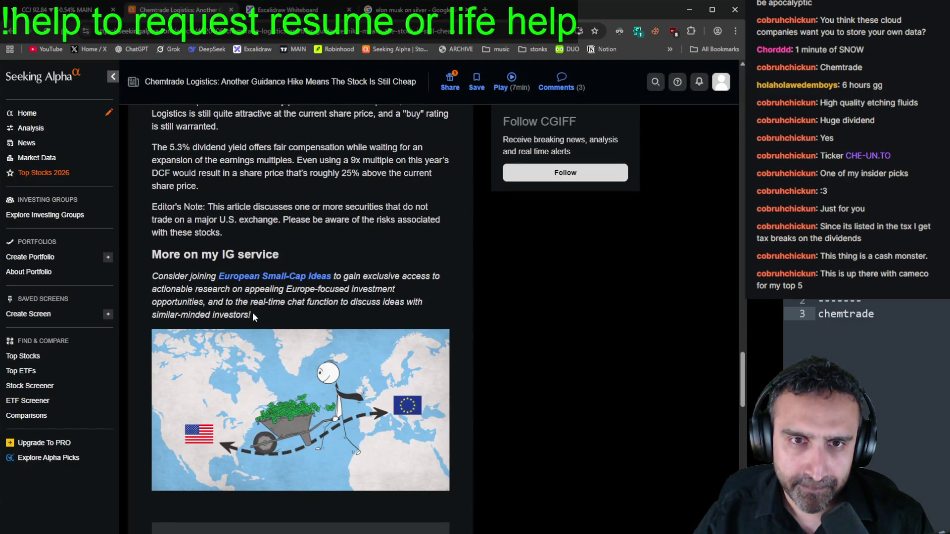
key(alt+Left)
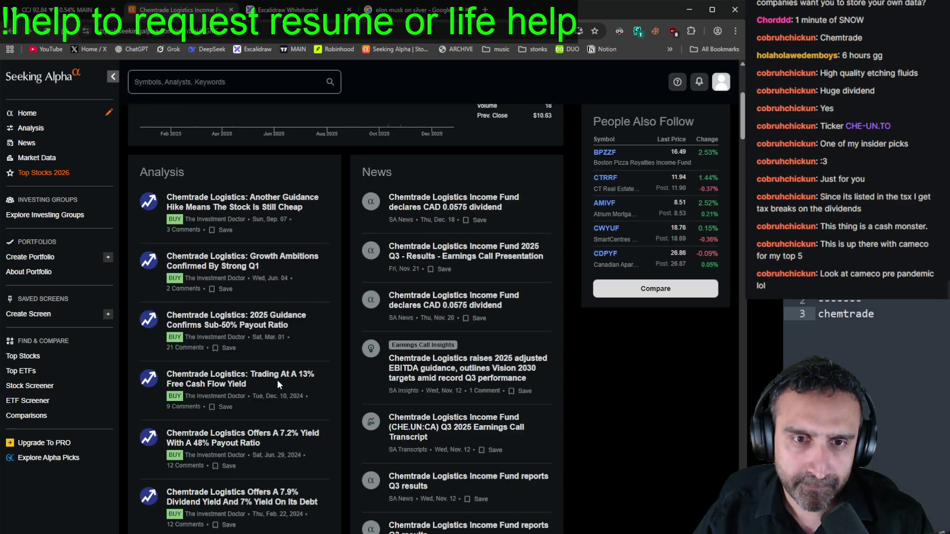
scroll(277, 382, down, 2)
scroll(276, 382, up, 6)
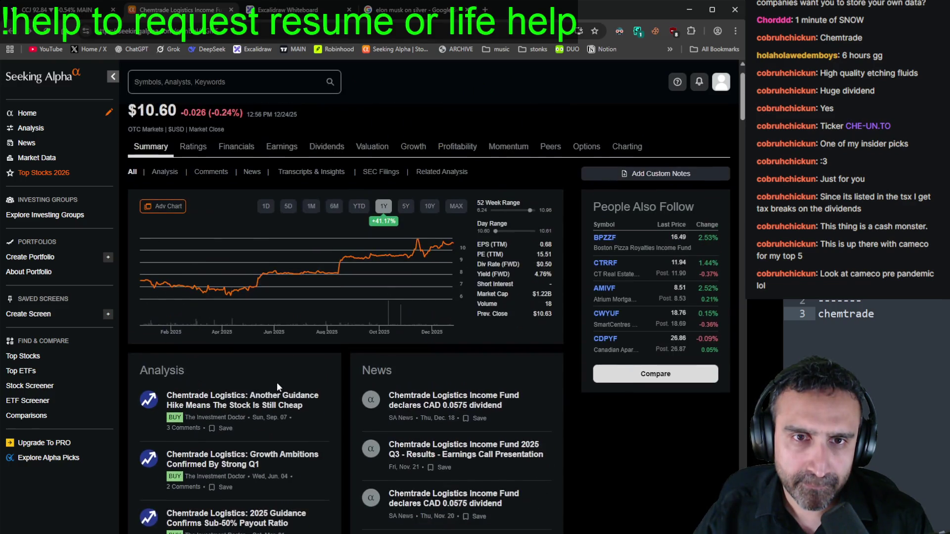
click(225, 84)
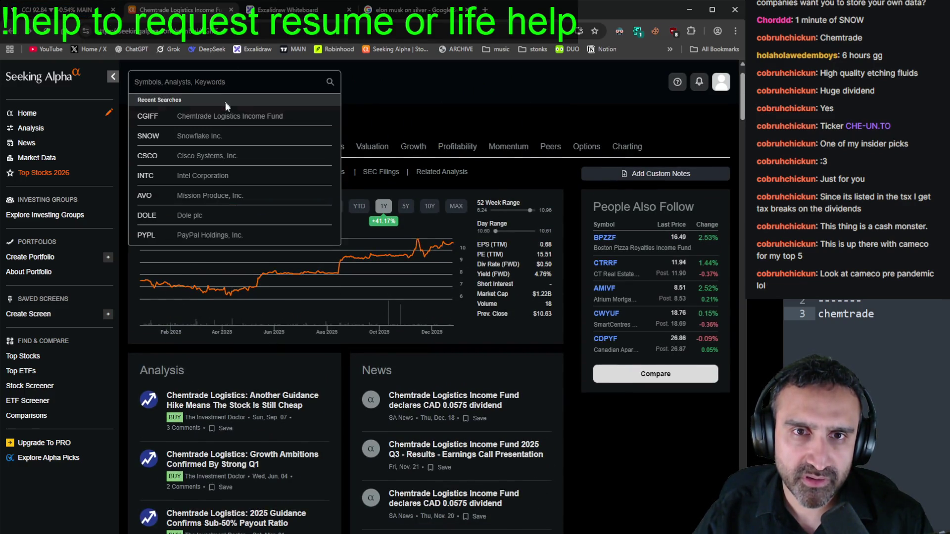
click(223, 115)
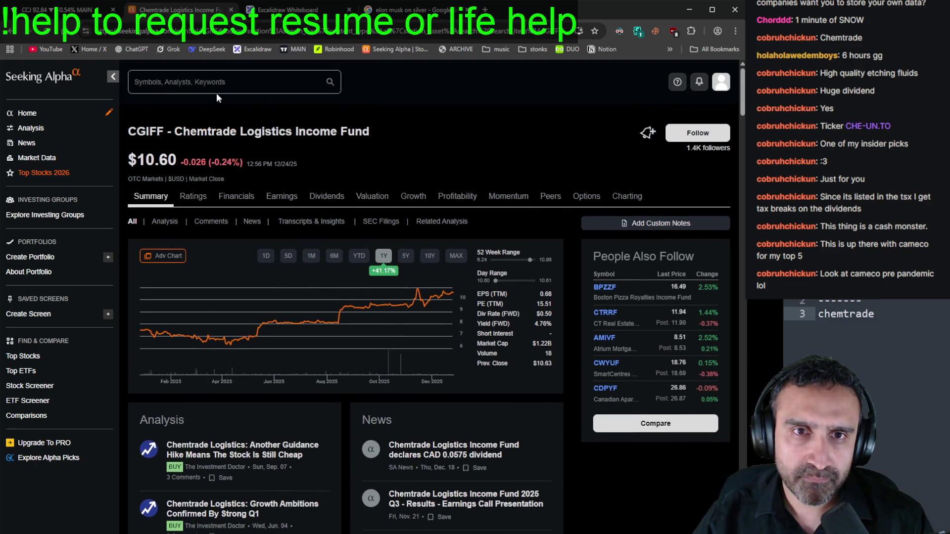
Step: Search 'chemtrade' and open the CHE.UN:CA listing priced at $14.50
click(211, 84)
text(chemtrade)
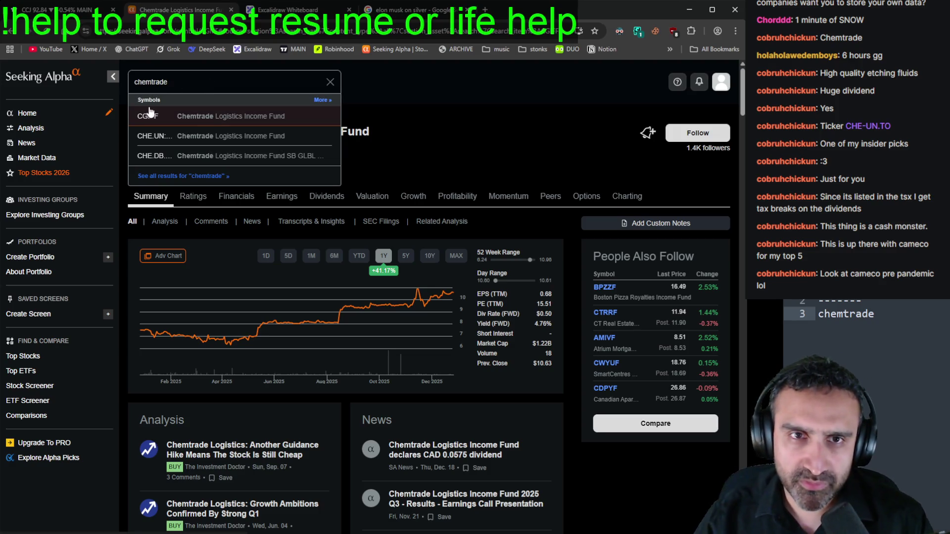
click(178, 137)
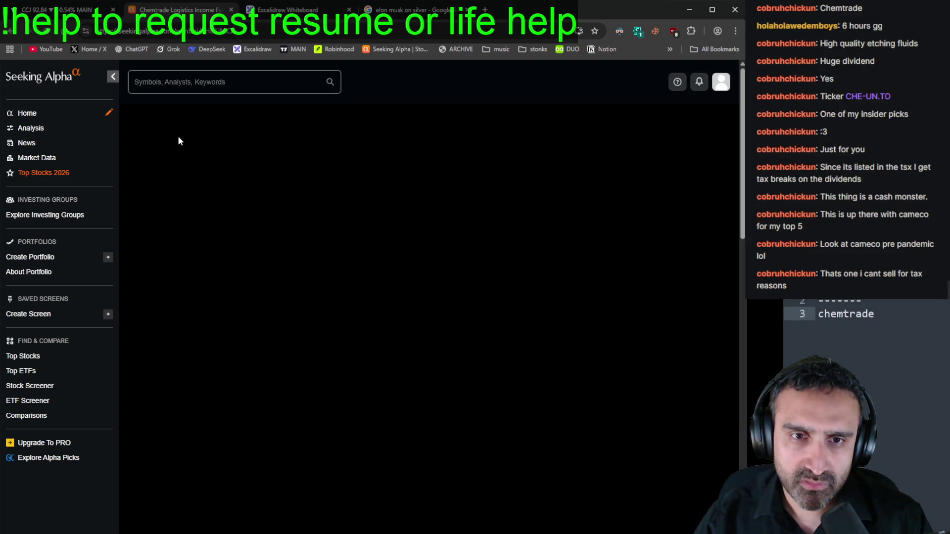
scroll(306, 336, down, 10)
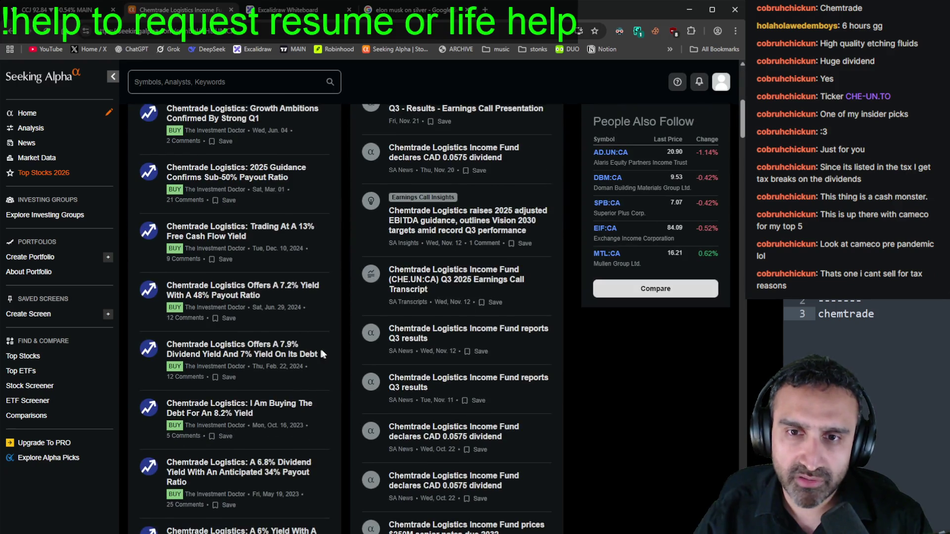
scroll(323, 354, up, 8)
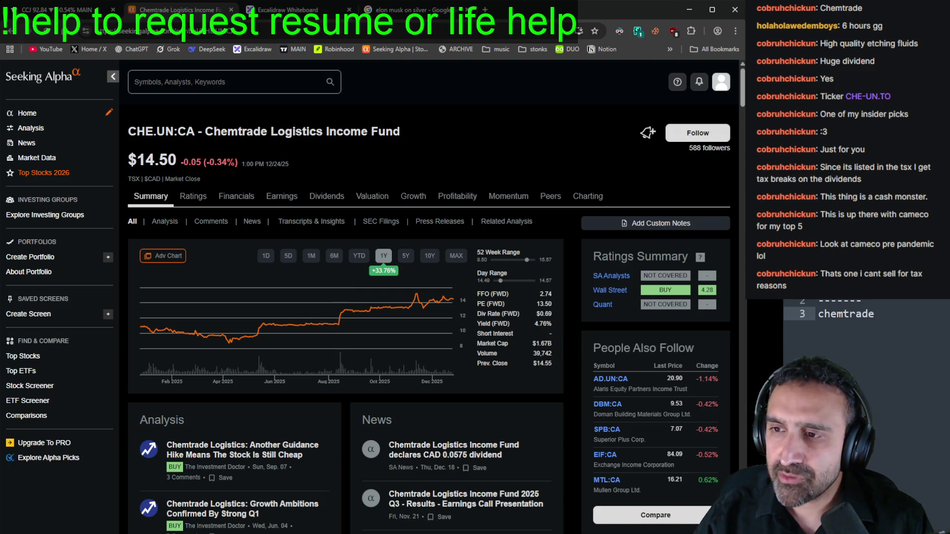
click(71, 9)
scroll(157, 252, down, 3)
Step: Pan and rescale the CCJ chart to show Cameco's climb from 2019 to early 2026
mouse_move(157, 252)
mouse_down()
mouse_move(348, 267)
mouse_move(515, 320)
mouse_up()
double_click(542, 279)
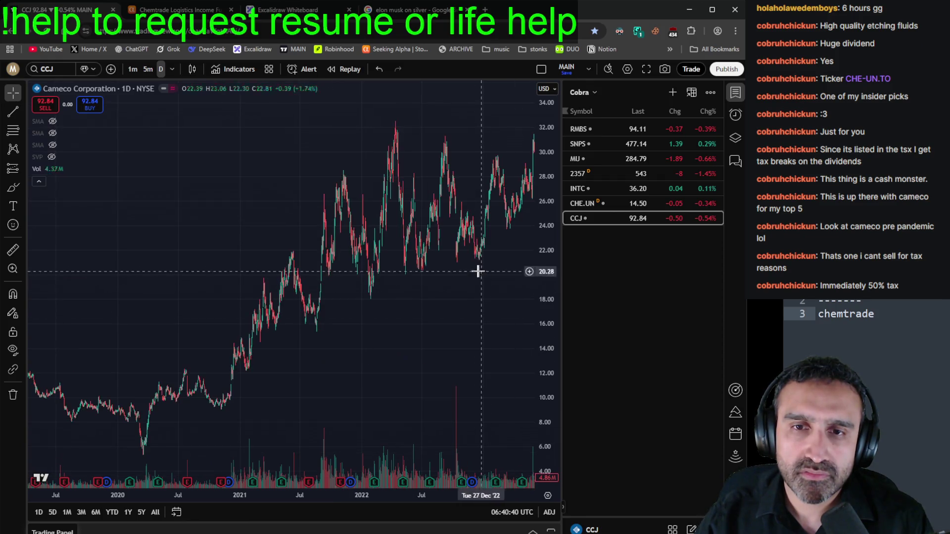
scroll(403, 326, down, 3)
scroll(399, 324, down, 2)
drag(340, 282, 443, 310)
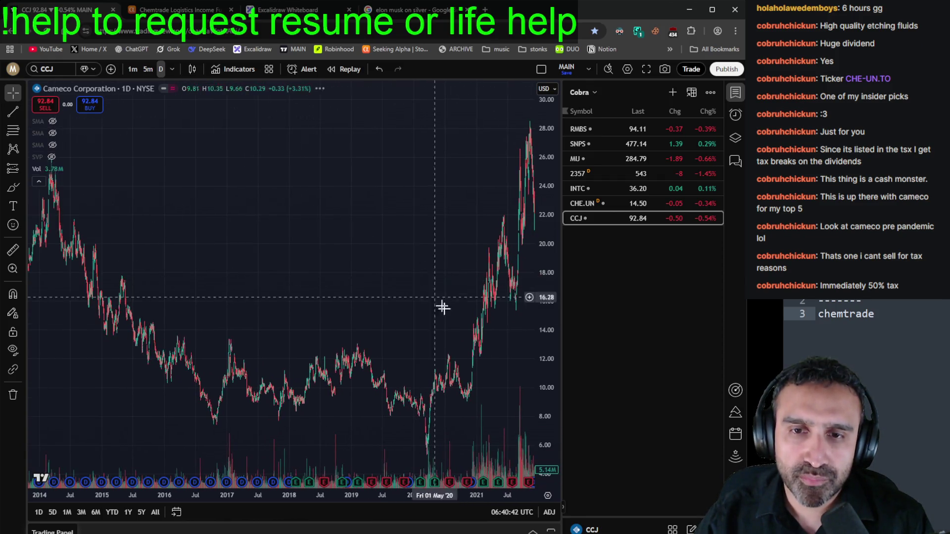
drag(402, 406, 522, 327)
drag(431, 318, 303, 322)
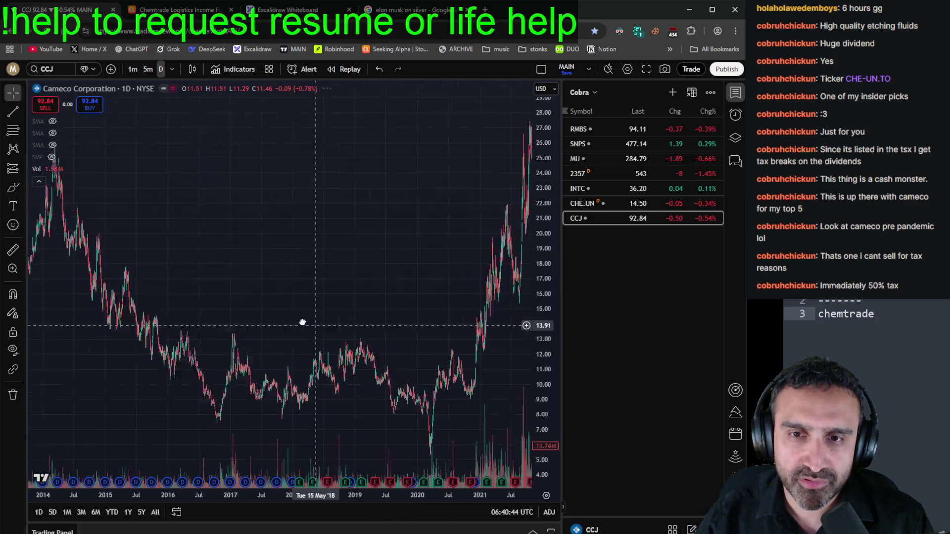
scroll(398, 402, right, 10)
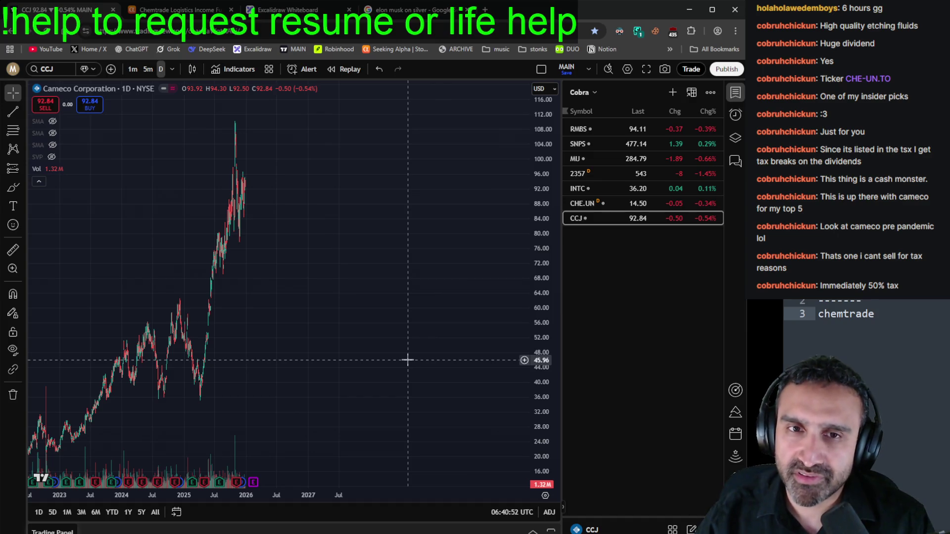
scroll(463, 360, up, 5)
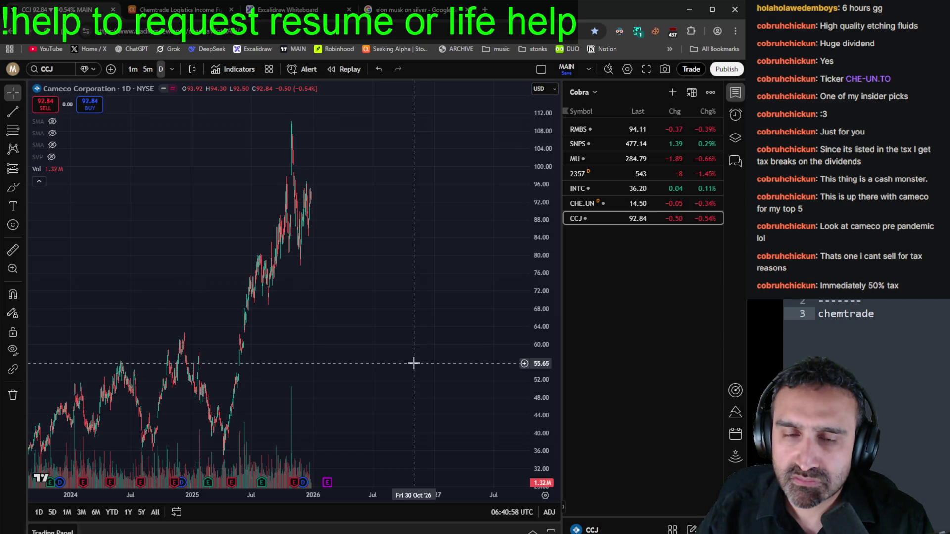
scroll(445, 366, up, 5)
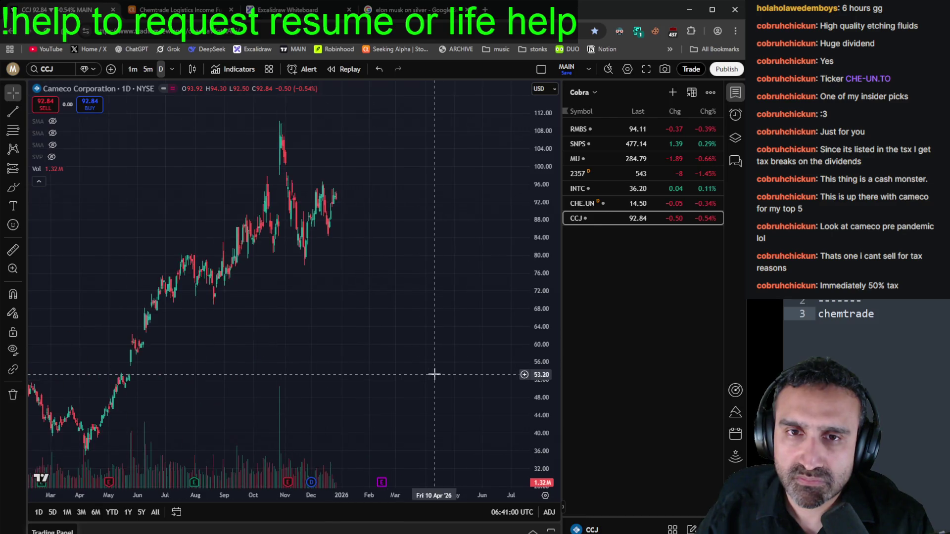
scroll(434, 374, up, 3)
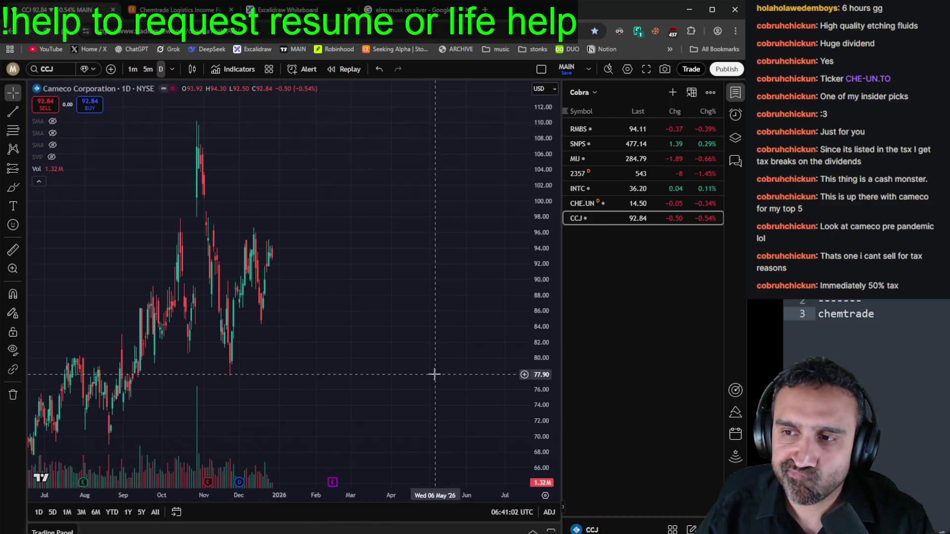
scroll(434, 375, down, 10)
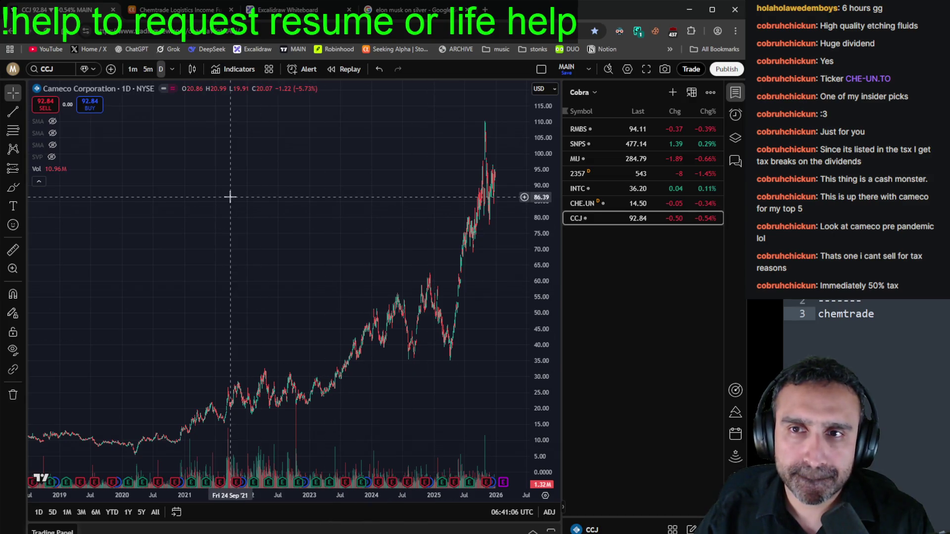
Step: Delete the 'chemtrade' line from the notes beside the chart
click(909, 315)
triple_click(922, 321)
key(BackSpace)
key(BackSpace)
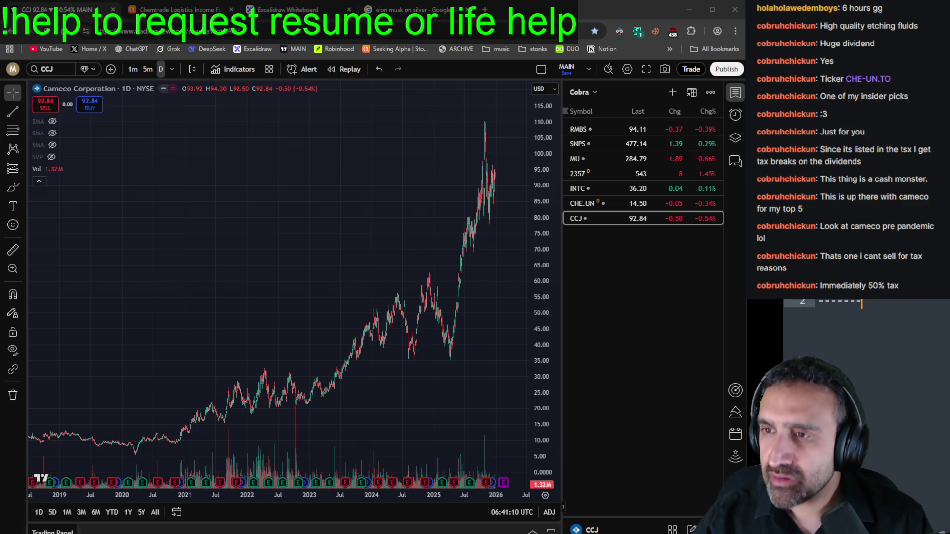